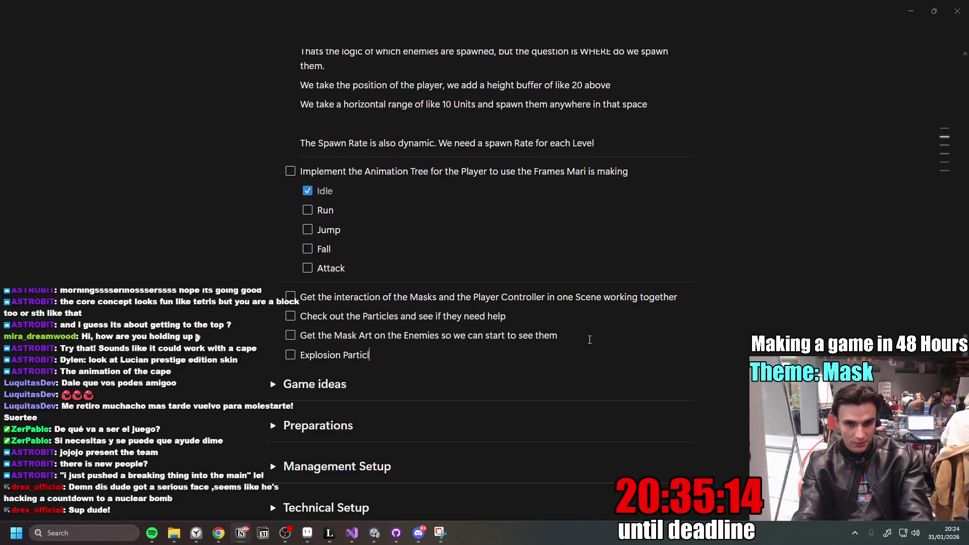
Switch to Discord and scroll #general down to the Health Pick-Ups design sketch.
key("alt+Tab")
scroll(499, 320, "down", 5)
scroll(484, 293, "down", 2)
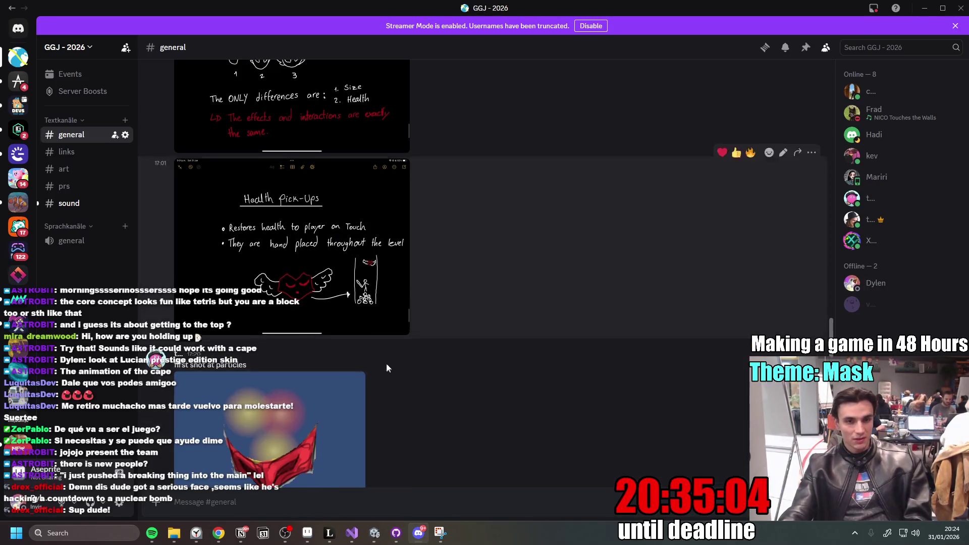
View the Health Pick-Ups sketch full size, zooming in on the winged heart and back out.
scroll(347, 366, "up", 5)
scroll(460, 369, "down", 5)
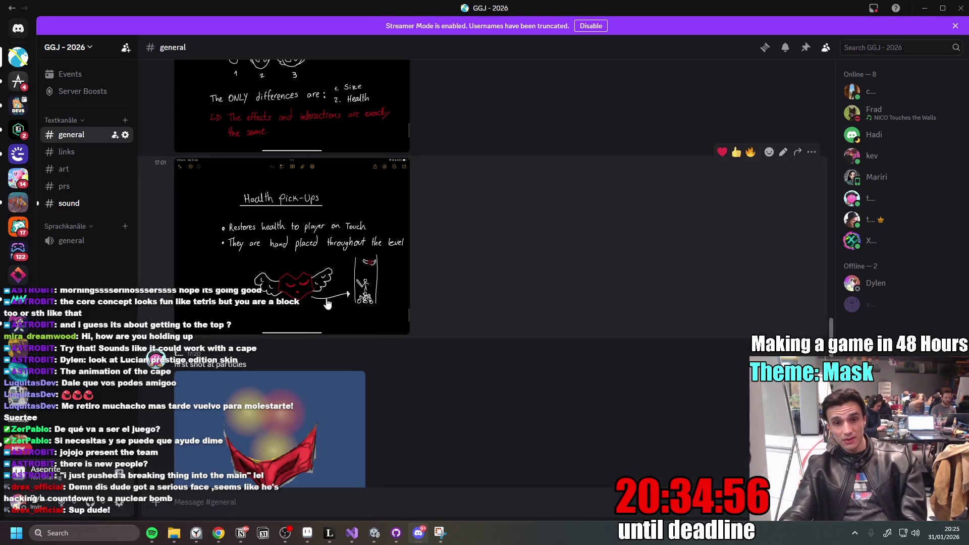
left_click(328, 304)
left_click(579, 364)
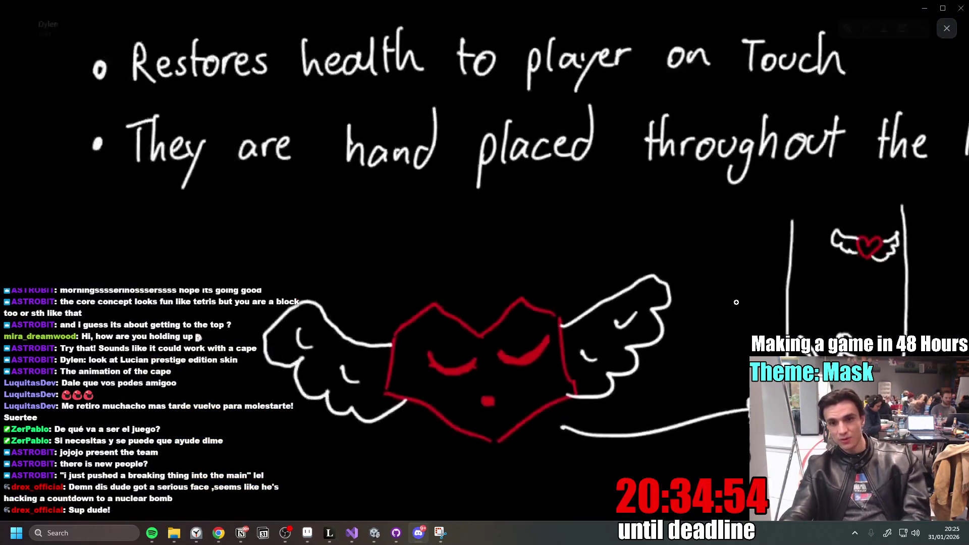
left_click(631, 399)
key("Escape")
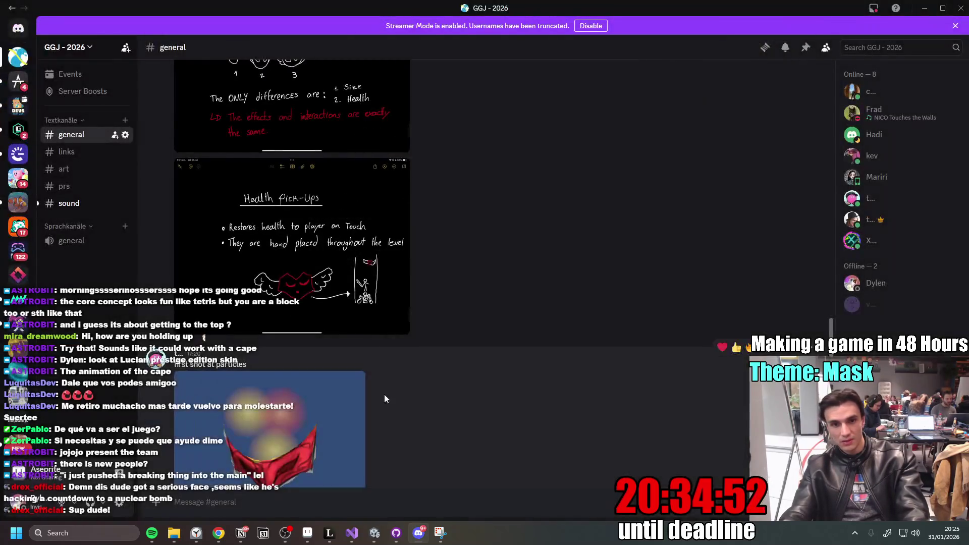
Leave Discord and bring up the Miro task board in Chrome.
scroll(384, 395, "down", 3)
left_click(925, 8)
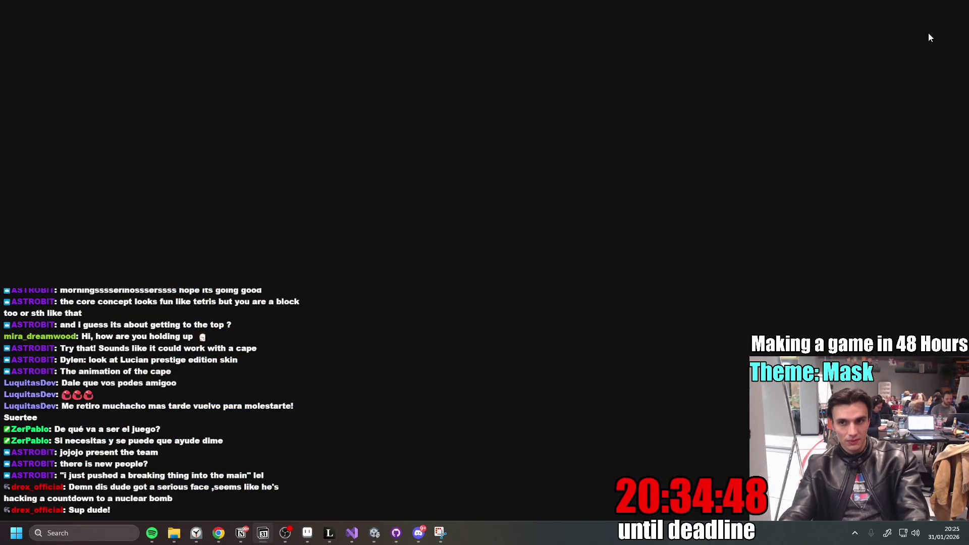
left_click(419, 532)
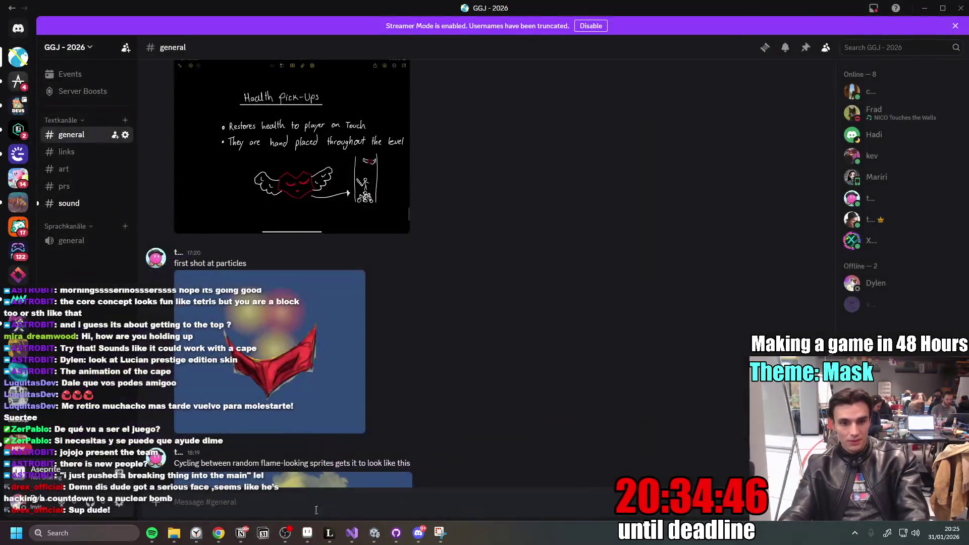
left_click(218, 534)
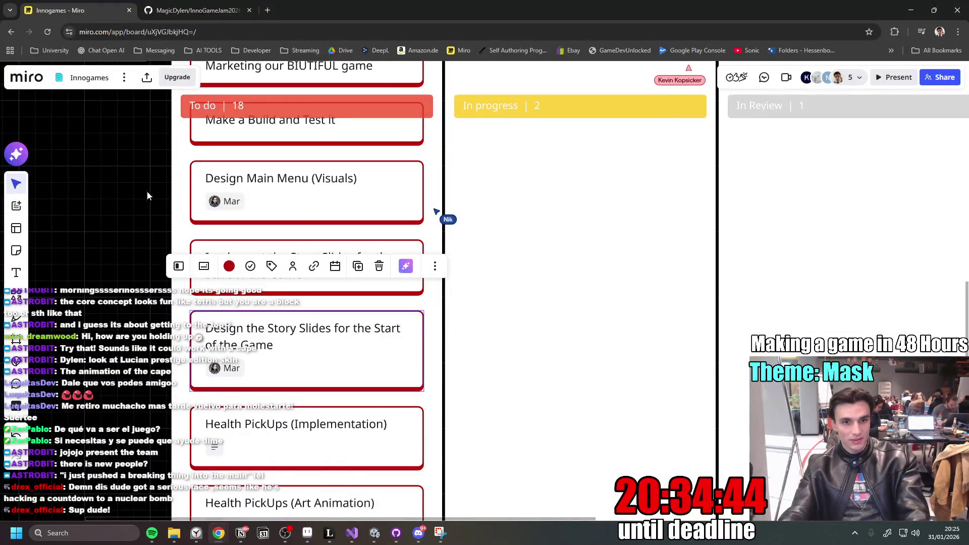
Move the Design Main Menu (Visuals) card into In progress.
mouse_move(268, 201)
left_mouse_down()
mouse_move(387, 217)
mouse_move(558, 196)
left_mouse_up()
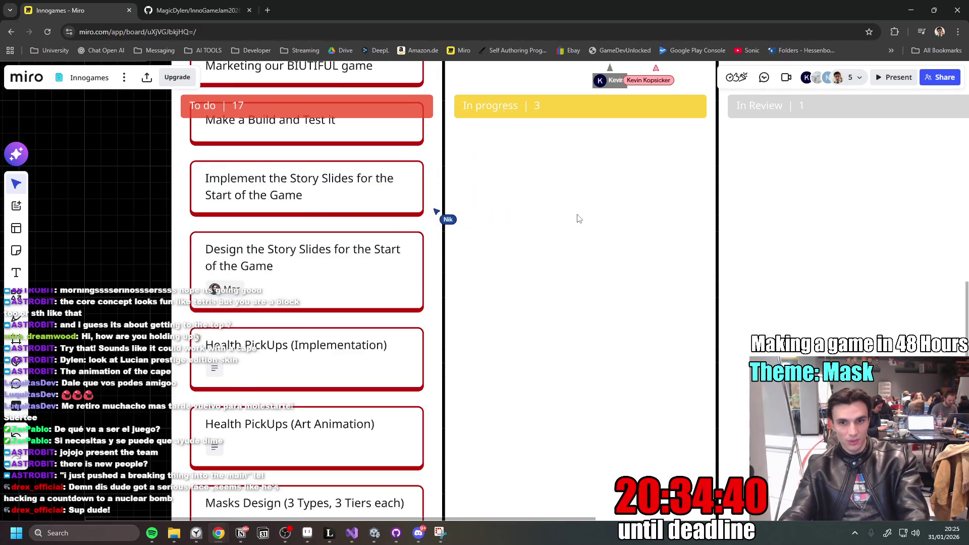
scroll(578, 216, "up", 3)
scroll(607, 316, "down", 10)
scroll(520, 275, "up", 5)
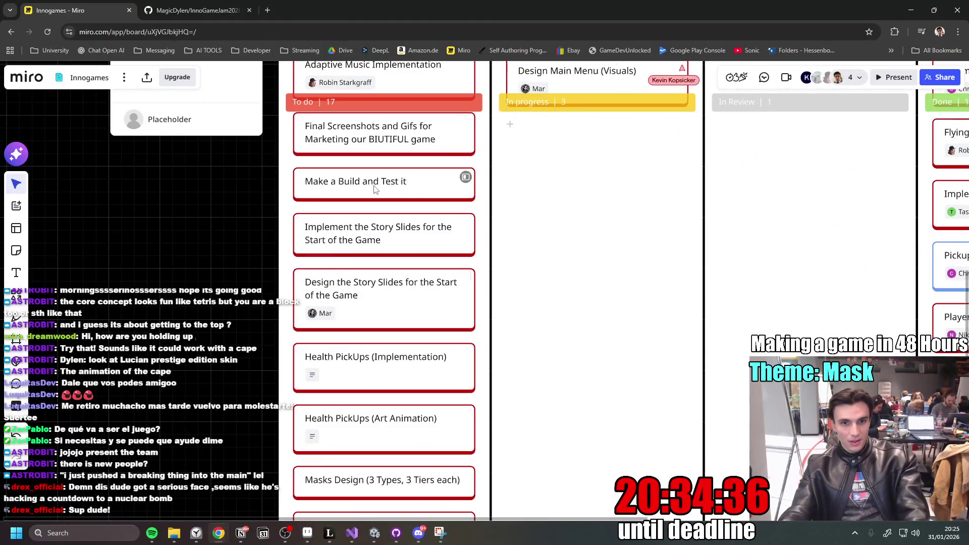
scroll(340, 235, "up", 2)
scroll(503, 269, "down", 1)
Drag the story-slide cards, including Implement the Story Slides, down into Medium priority.
left_click_drag(502, 269, 492, 222)
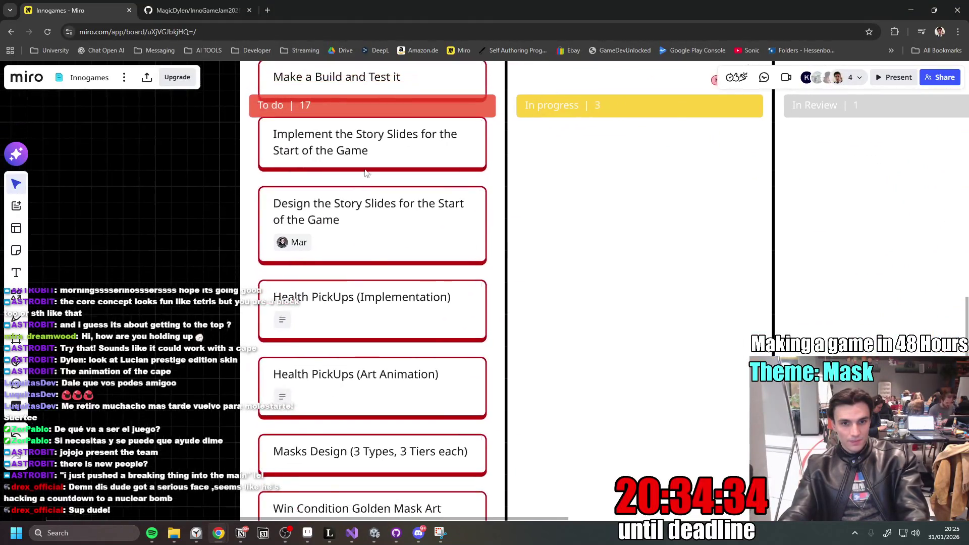
mouse_move(367, 231)
left_mouse_down()
mouse_move(392, 517)
mouse_move(368, 433)
mouse_move(368, 341)
left_mouse_up()
scroll(433, 306, "down", 2)
scroll(432, 306, "up", 5)
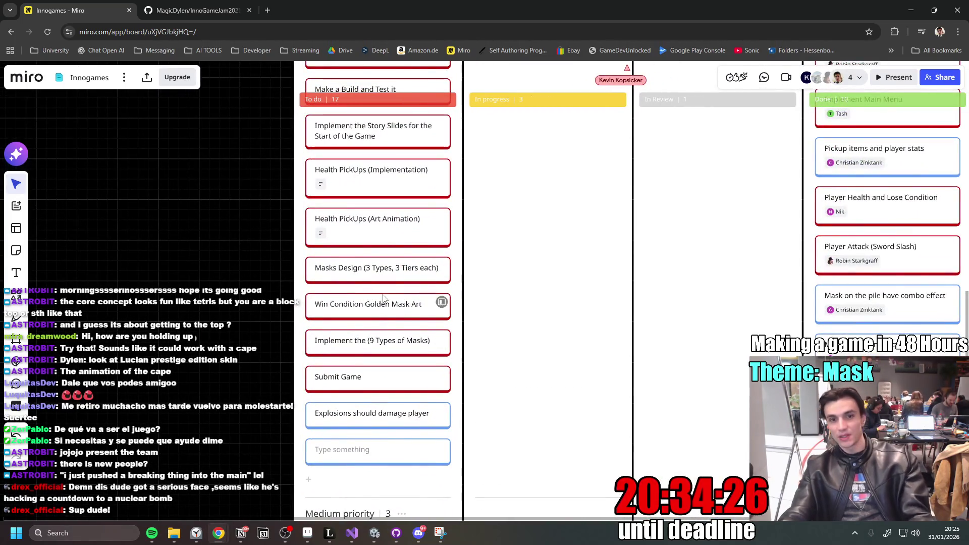
scroll(415, 189, "up", 2)
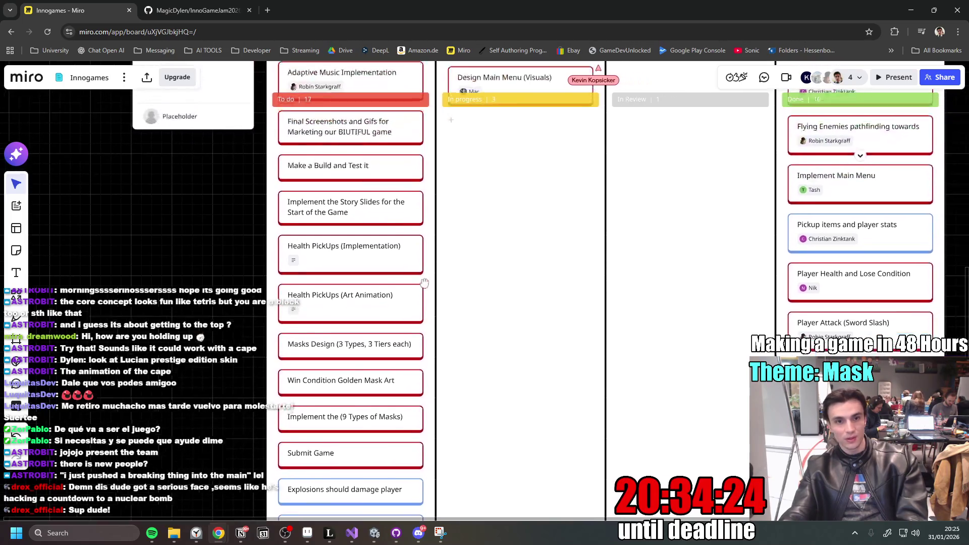
mouse_move(414, 204)
left_mouse_down()
mouse_move(429, 515)
mouse_move(394, 382)
left_mouse_up()
Raise the Sticky Masks build clusters card up into the high-priority To do area.
scroll(489, 292, "up", 3)
left_click_drag(337, 395, 330, 277)
scroll(431, 210, "up", 5)
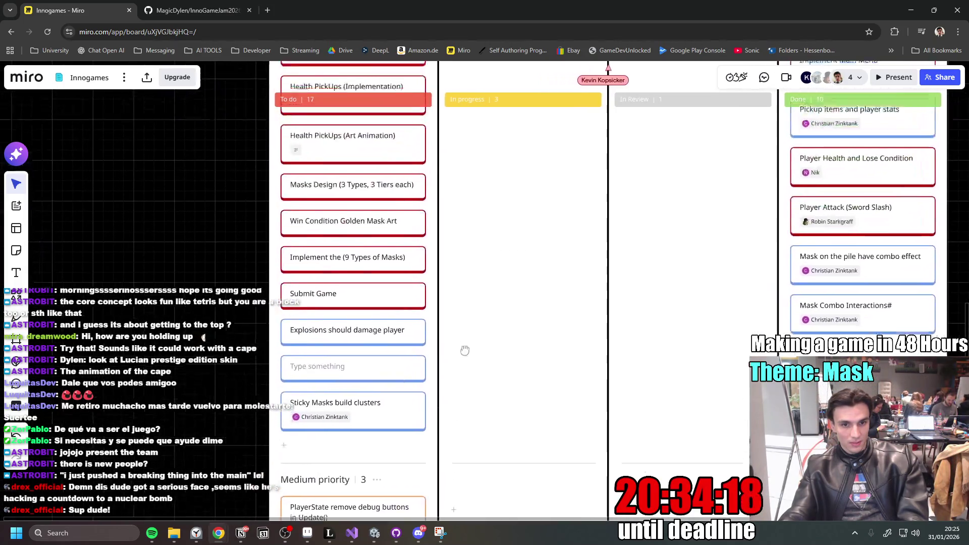
scroll(375, 367, "up", 1)
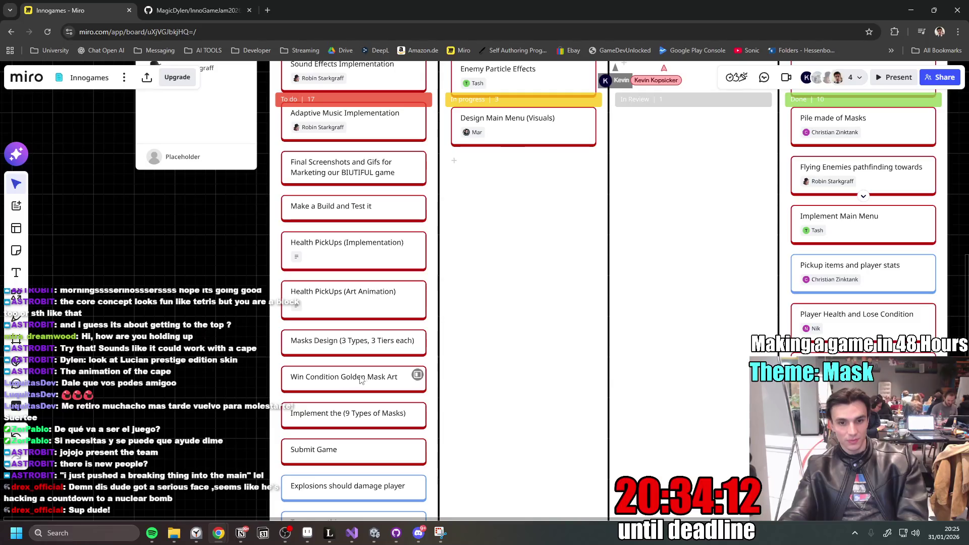
Assign a teammate to the Masks Design (3 Types, 3 Tiers each) card.
left_click(361, 380)
left_click(484, 387)
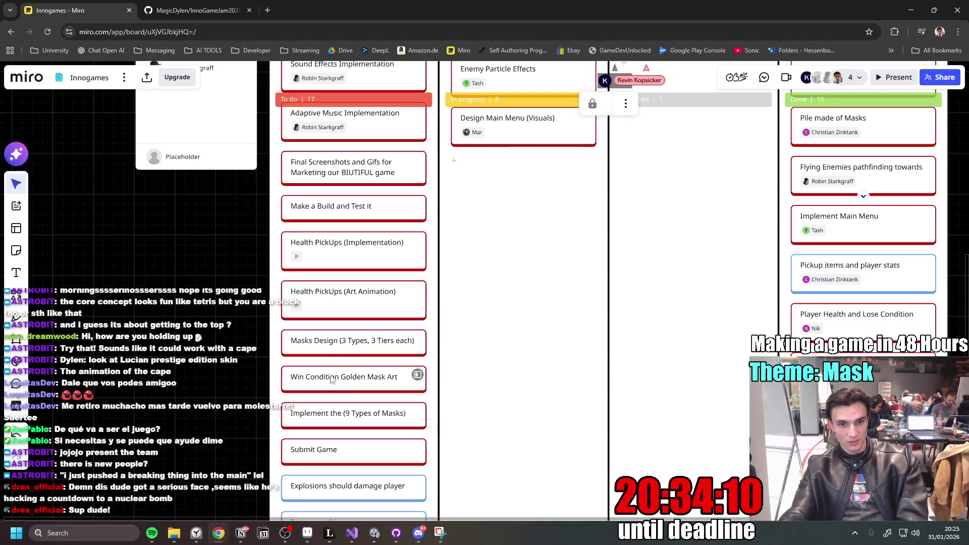
left_click(341, 346)
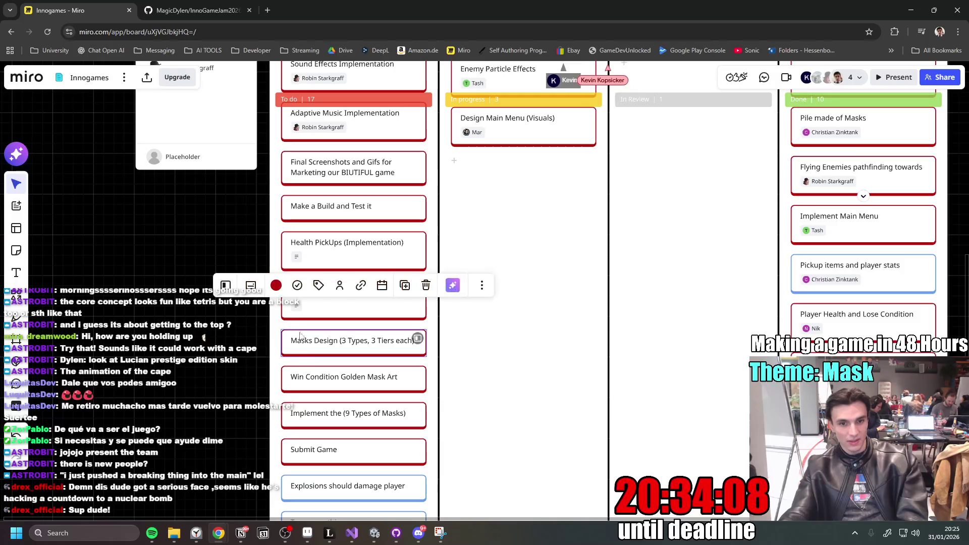
left_click(339, 285)
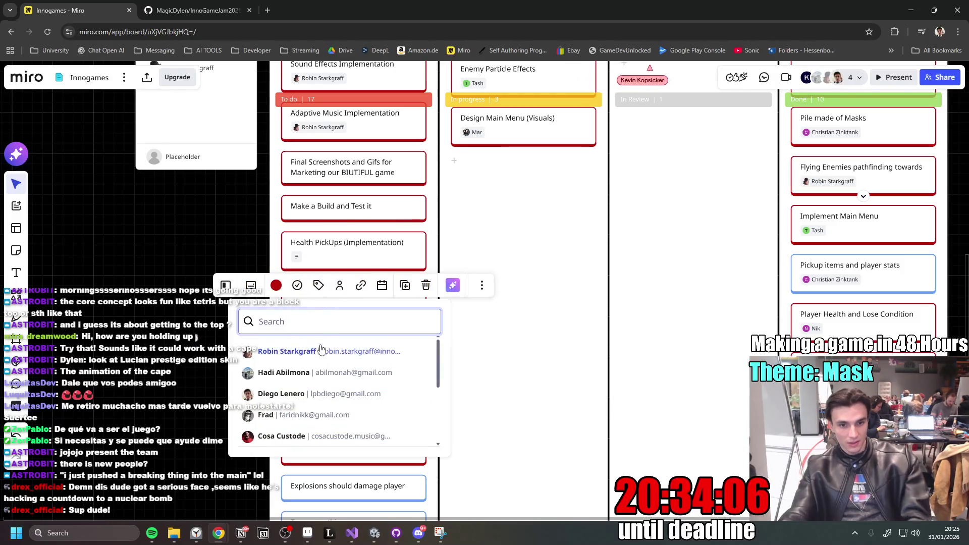
type("Fa")
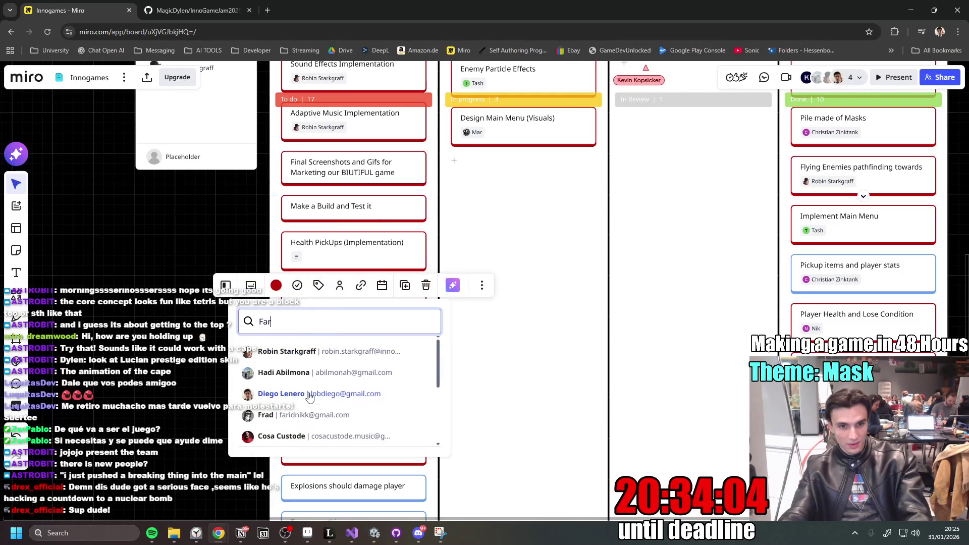
type("r")
left_click(296, 353)
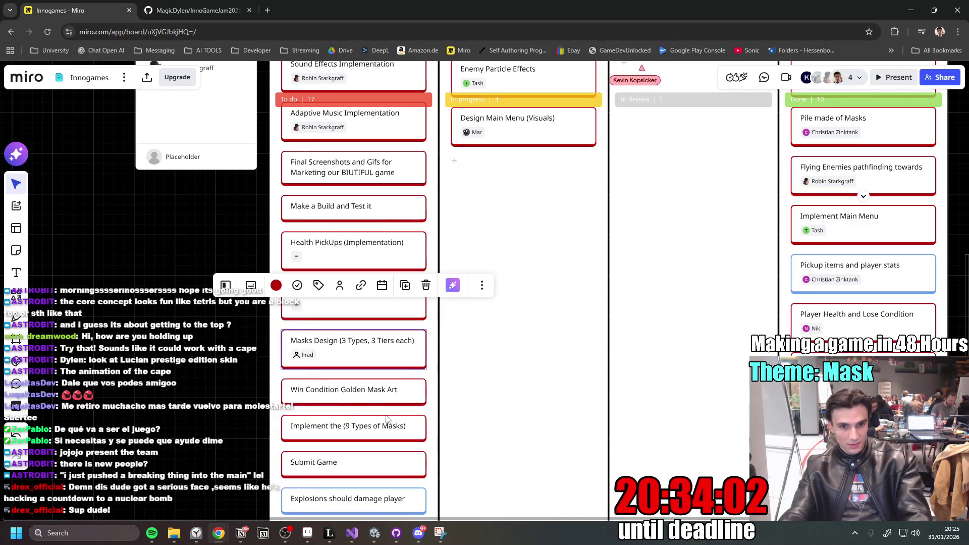
Move the Masks Design card into the In progress column.
left_click_drag(326, 352, 495, 190)
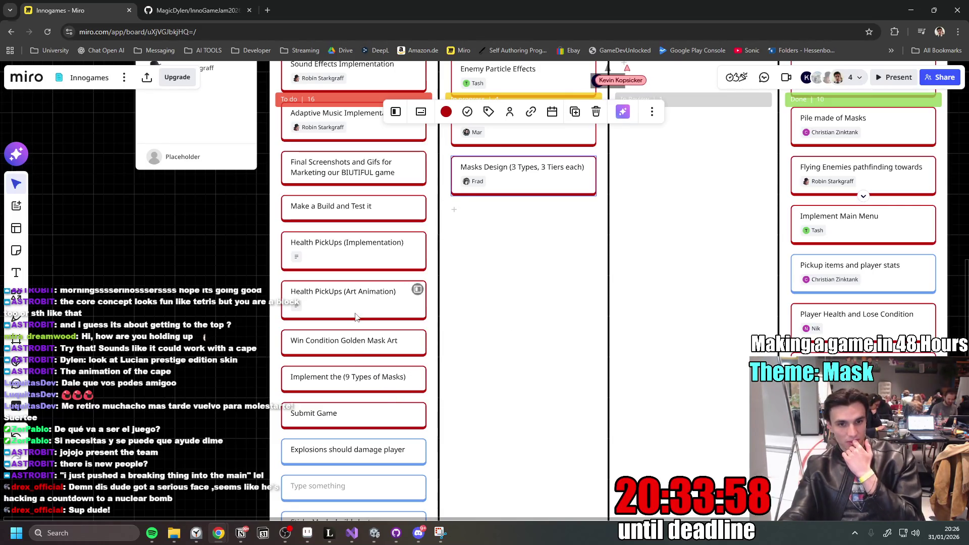
scroll(347, 312, "down", 2)
scroll(379, 328, "up", 3)
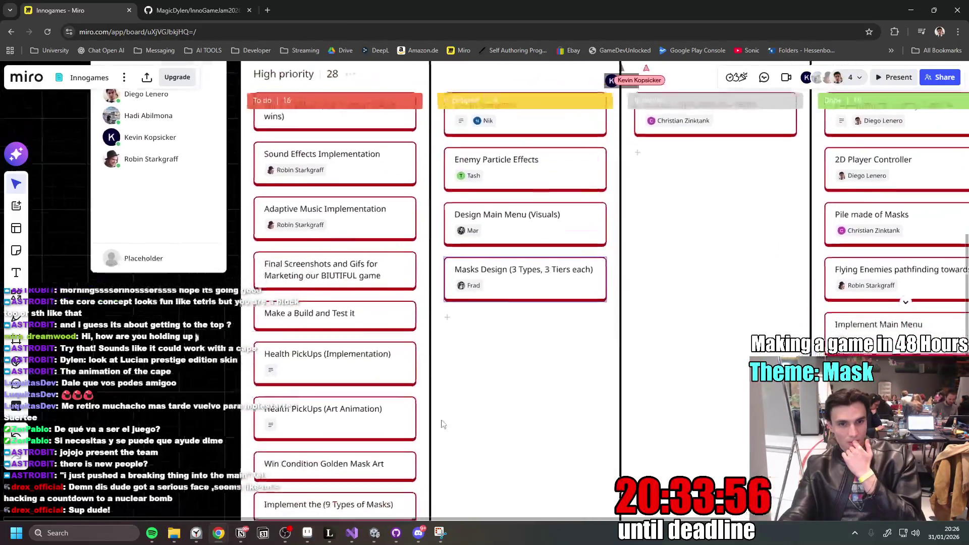
scroll(453, 398, "up", 2)
scroll(453, 396, "down", 2)
scroll(452, 391, "up", 2)
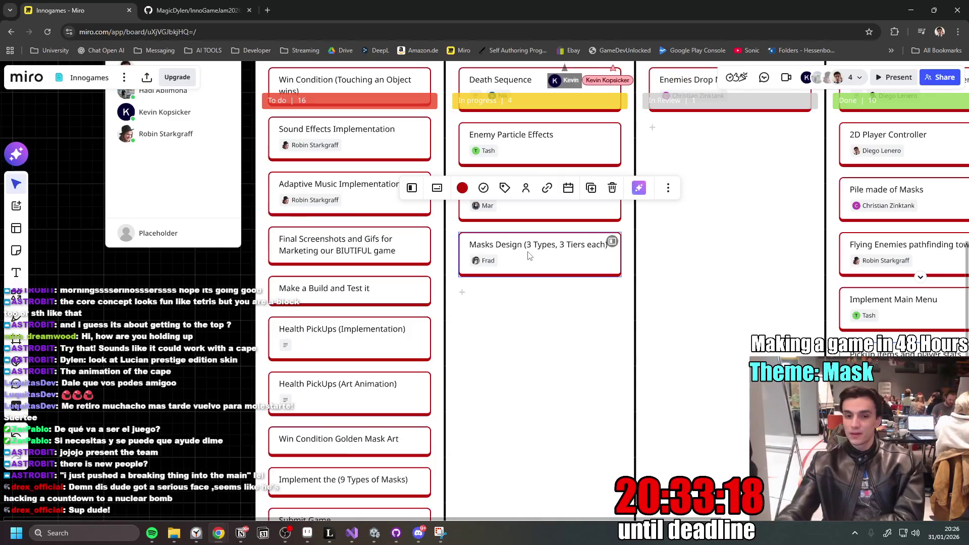
Deselect the card and go to Notion's Inno Games Jam page, placing the caret after Jump.
left_click(539, 349)
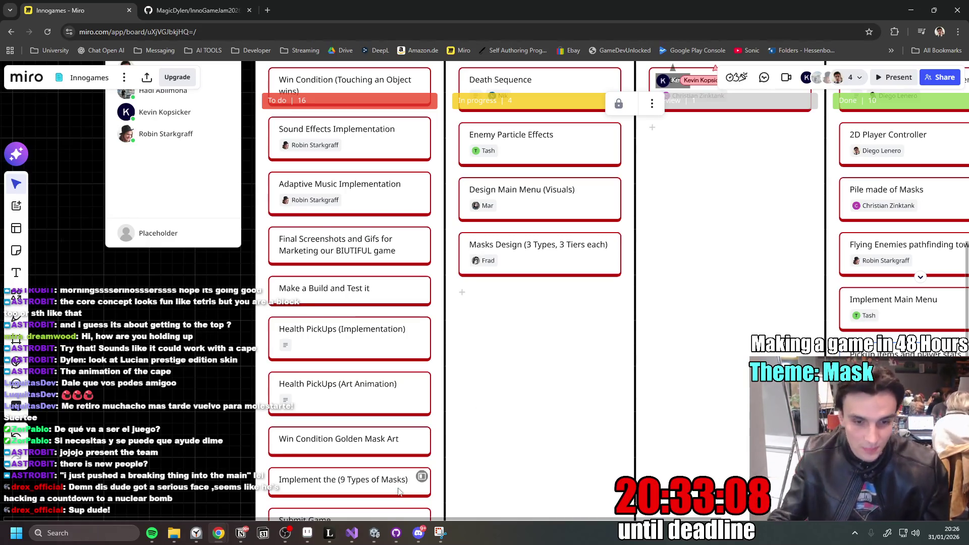
left_click(374, 532)
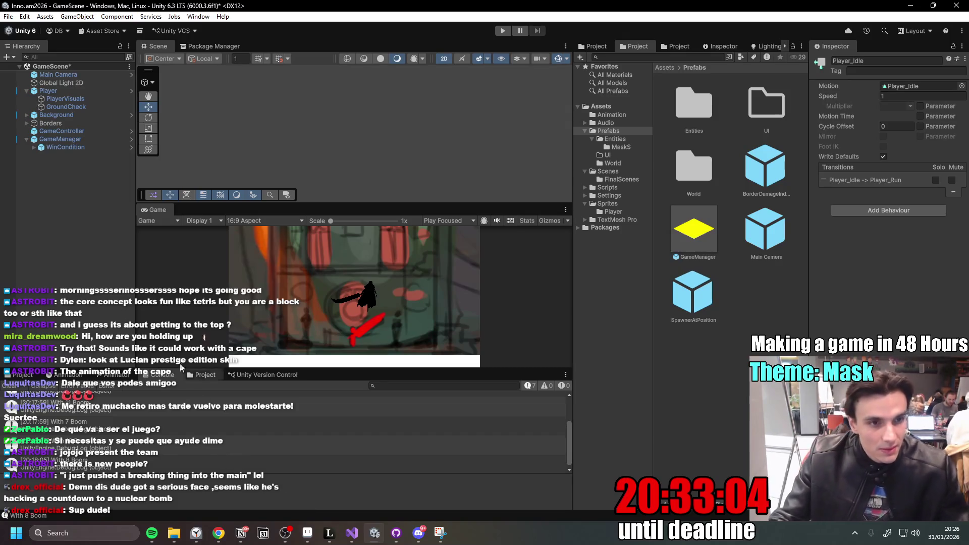
left_click(241, 533)
left_click(380, 229)
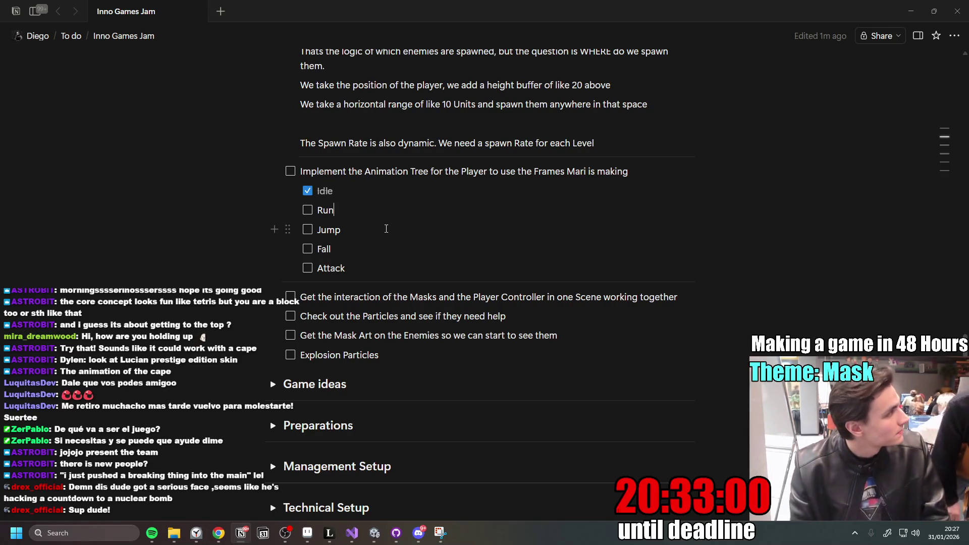
Move to the Run checklist item, then return to Unity with a taller Scene view and smaller Console.
key("Up")
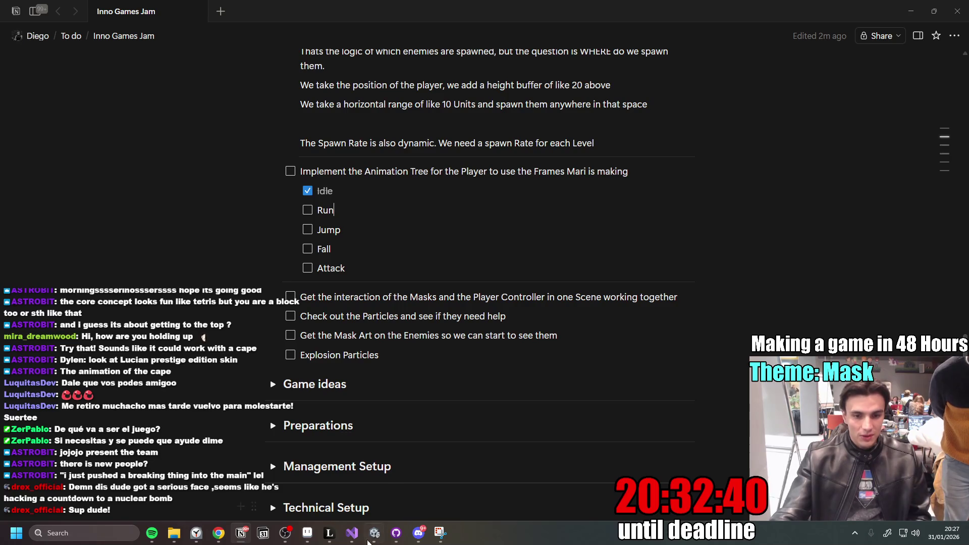
left_click(369, 540)
left_click_drag(398, 205, 404, 224)
left_click_drag(438, 372, 437, 398)
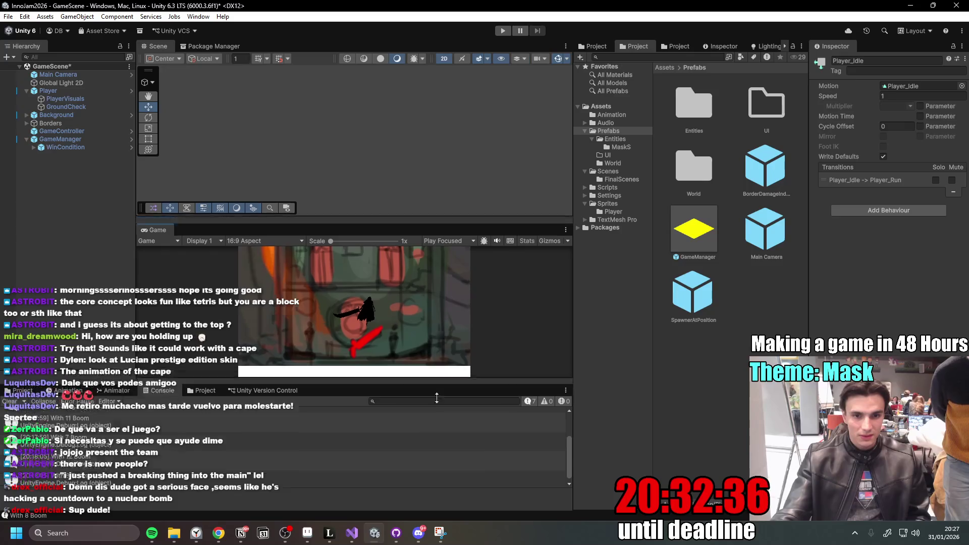
mouse_move(432, 226)
left_mouse_down()
mouse_move(431, 238)
mouse_move(428, 203)
left_mouse_up()
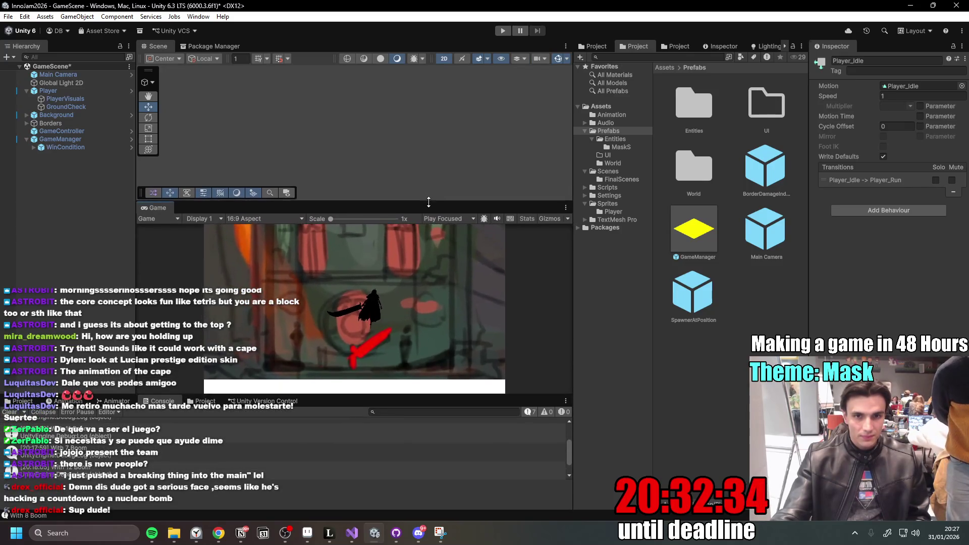
left_click(503, 30)
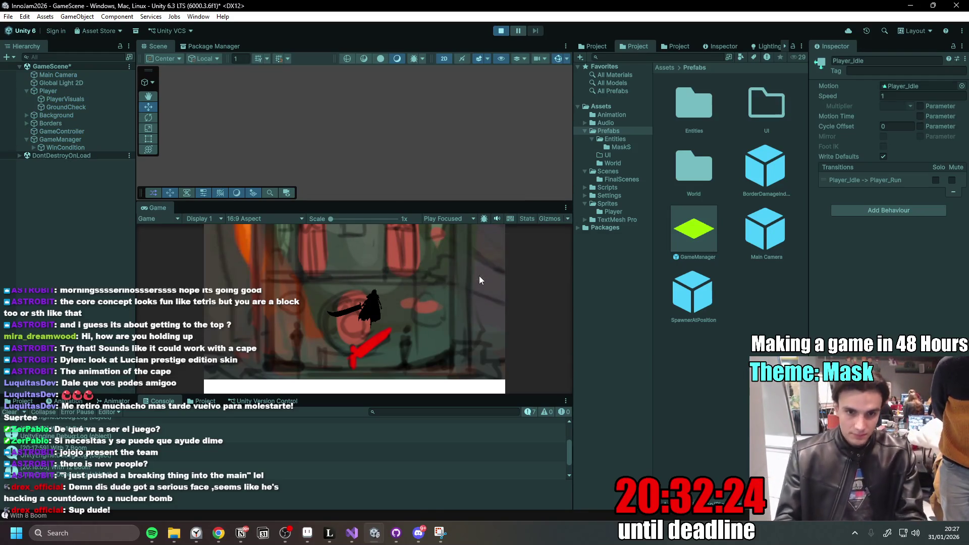
left_click(371, 302)
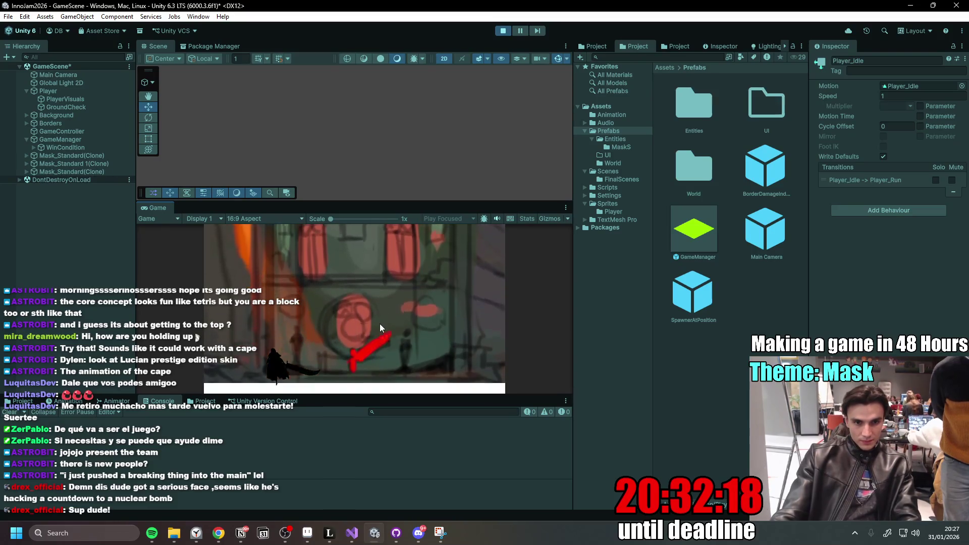
left_click(379, 325)
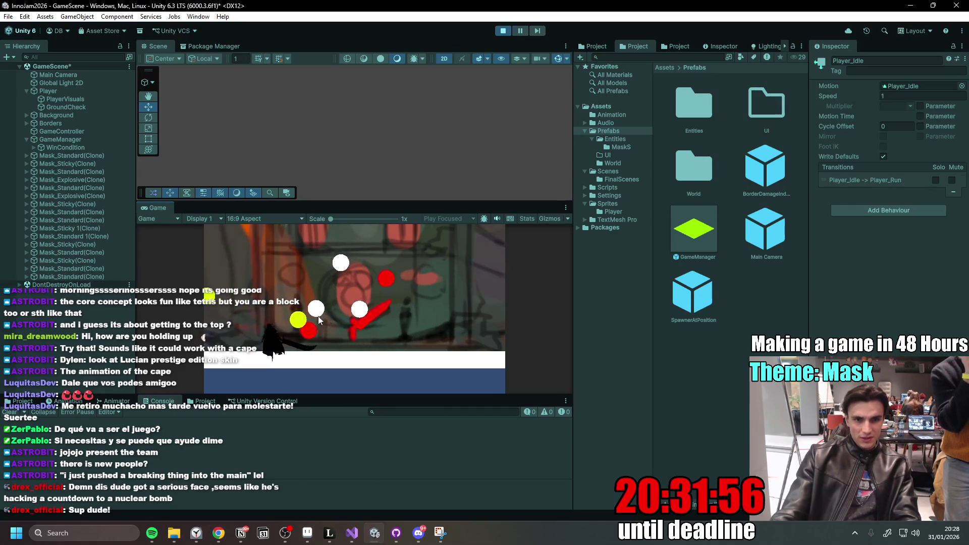
key("d")
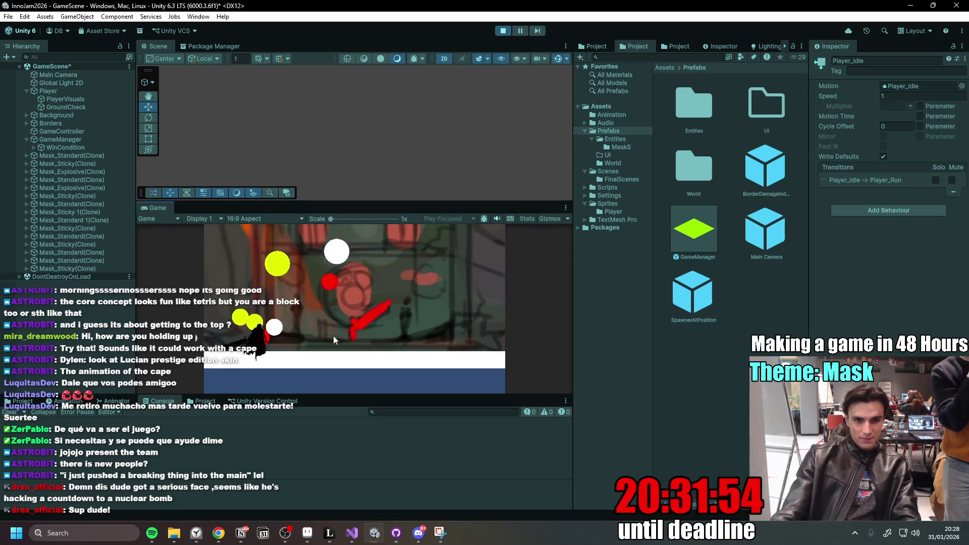
left_click(502, 31)
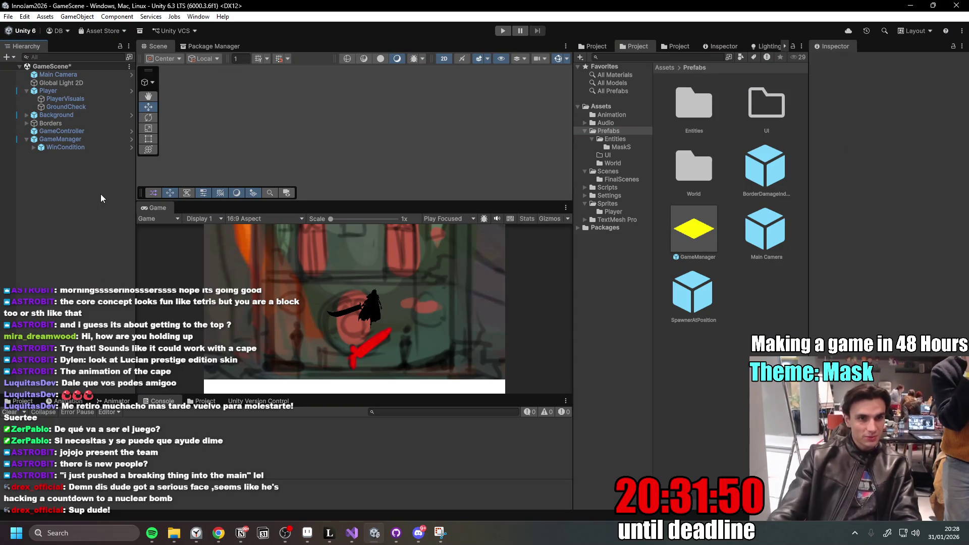
left_click(70, 91)
left_click(76, 99)
left_click(815, 135)
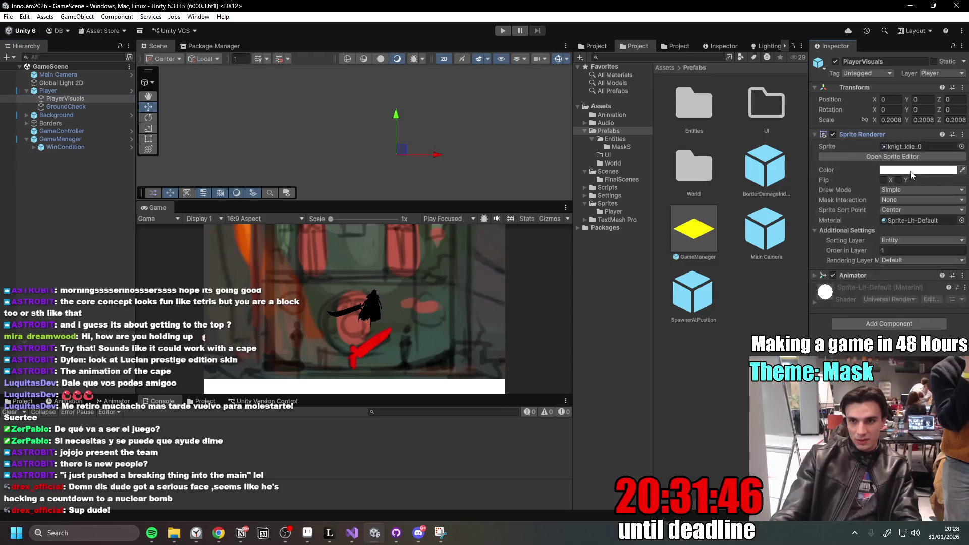
left_click(132, 91)
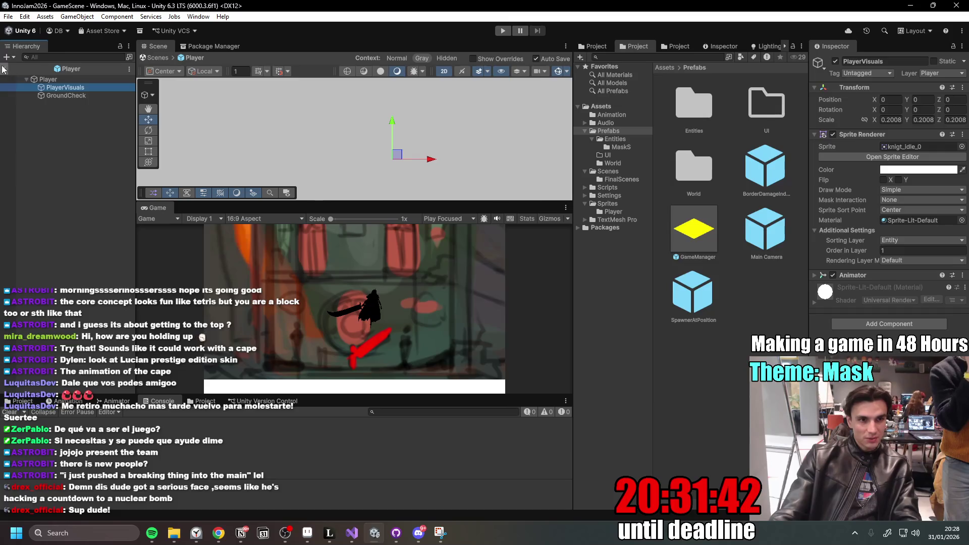
left_click(4, 68)
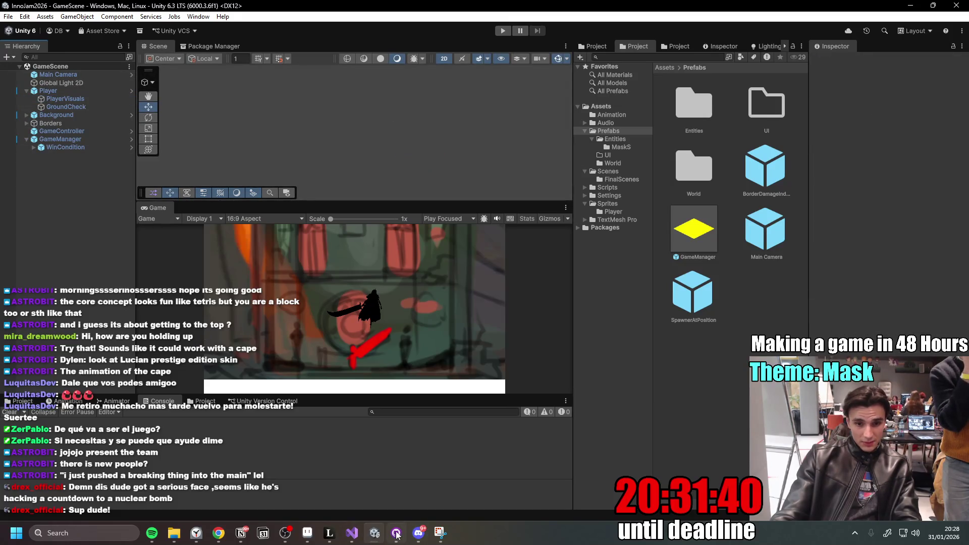
left_click(396, 533)
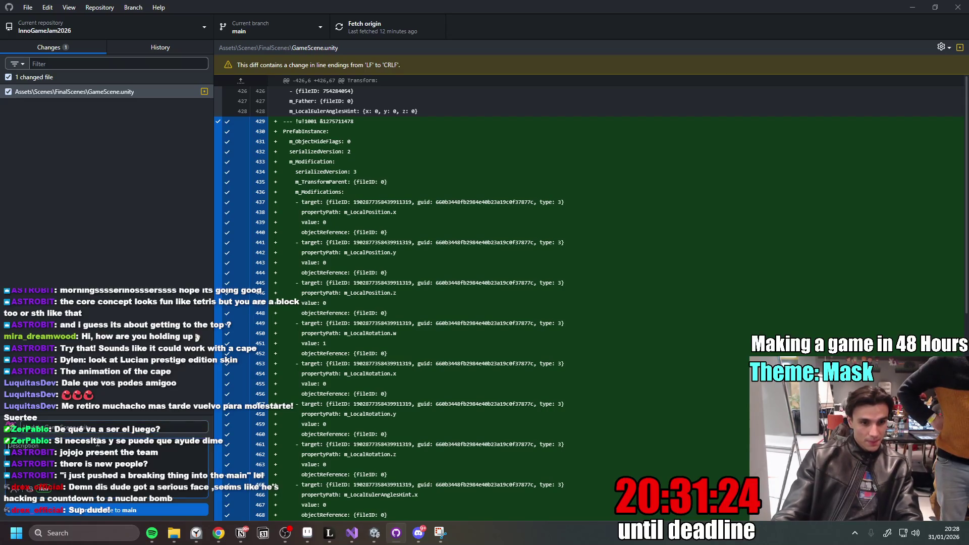
Commit the GameScene.unity change to main and push it to origin.
left_click(134, 509)
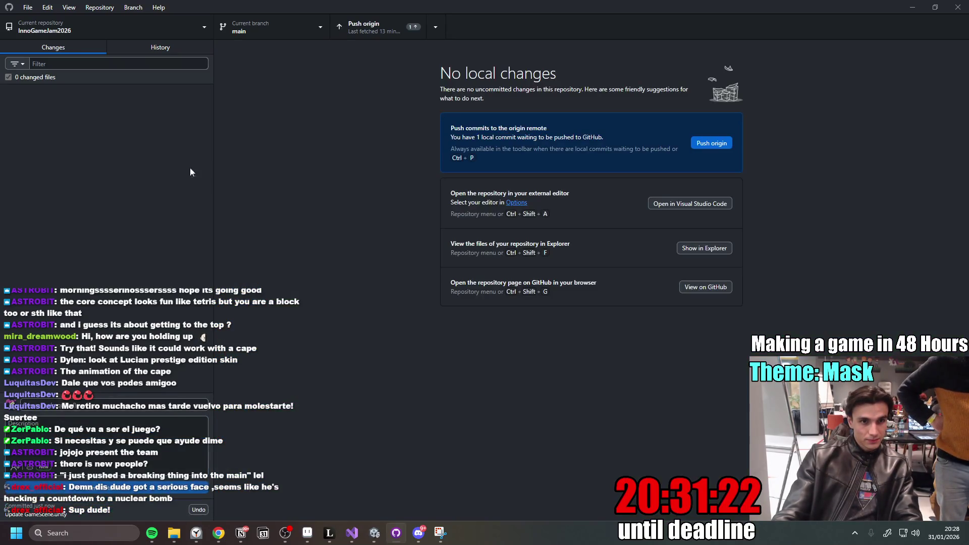
left_click(371, 31)
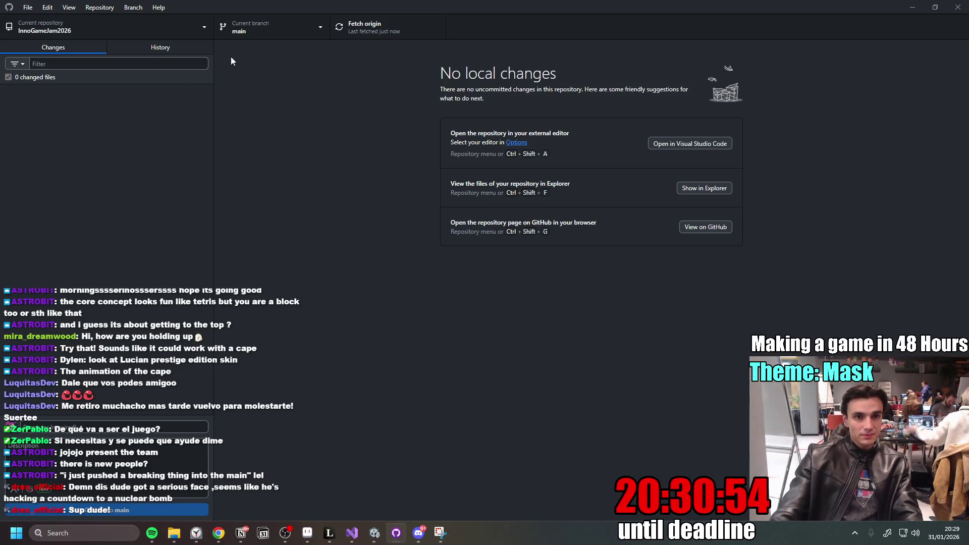
Fetch origin to sync main, then return to the Unity editor.
left_click(371, 34)
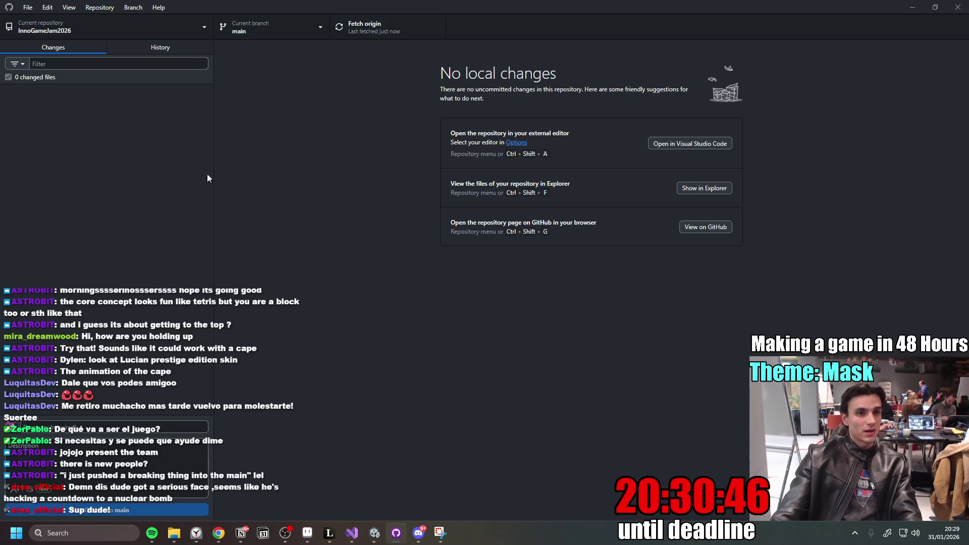
key("alt+Tab")
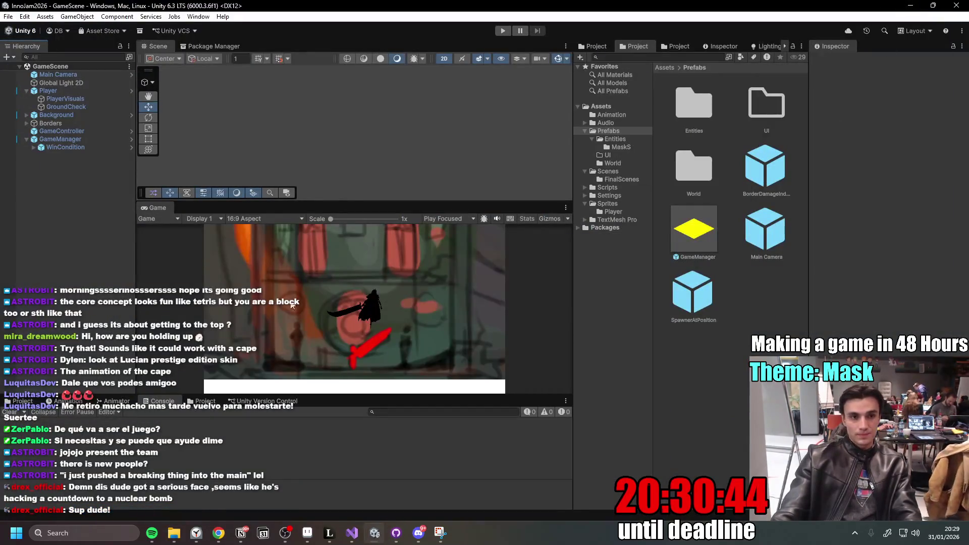
Shorten the Game view panel, then switch over to Discord's #sound channel.
left_click_drag(415, 206, 426, 219)
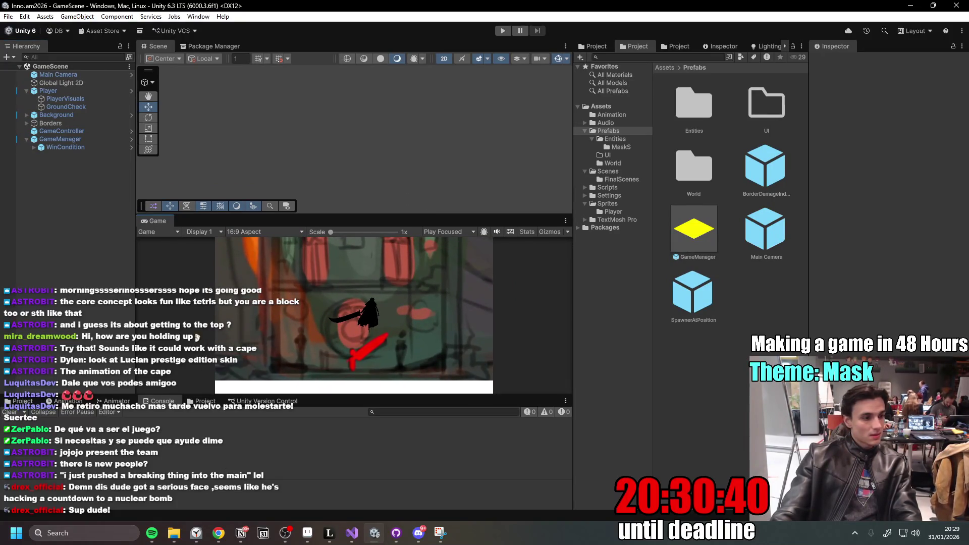
key("alt+Tab")
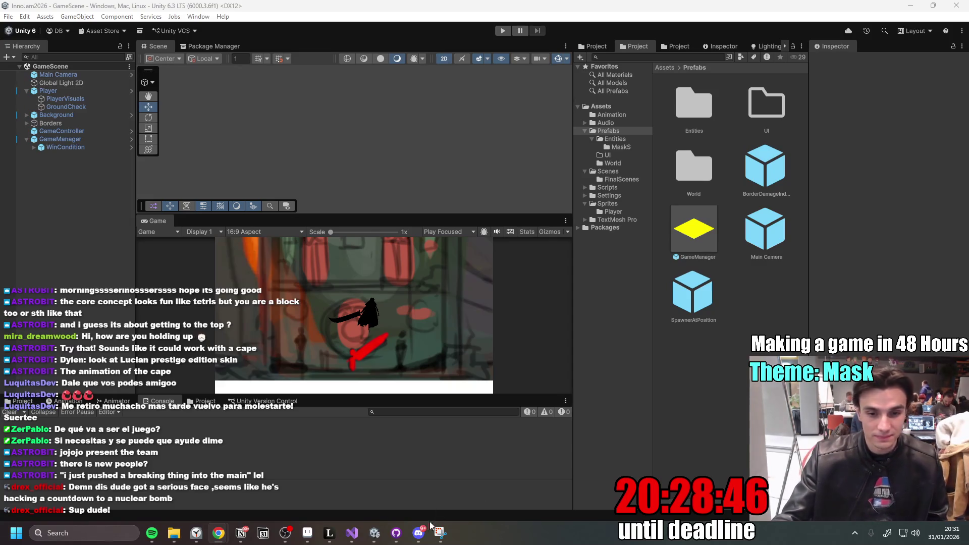
left_click(420, 532)
left_click(76, 204)
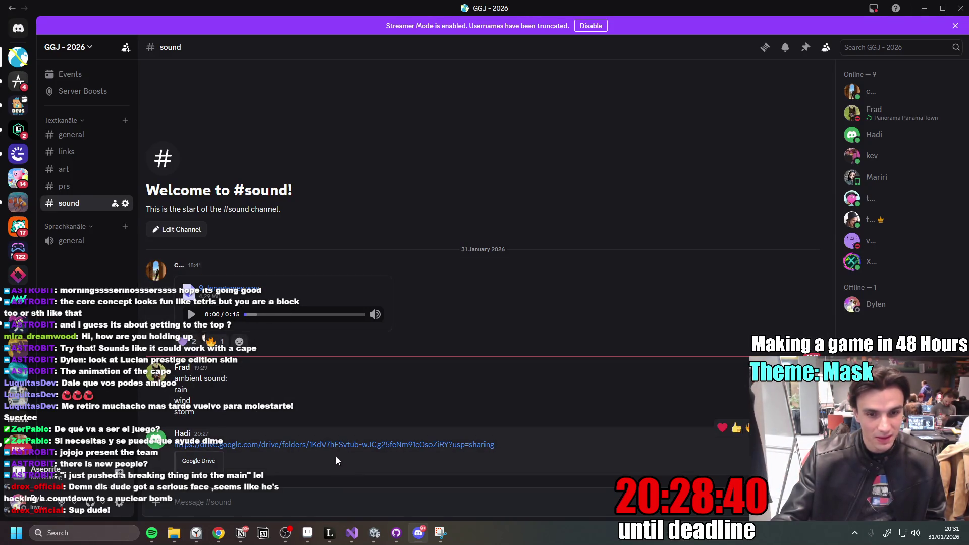
Open the Google Drive sounds folder link, raise the volume, then switch to Notion's task list.
left_click(274, 447)
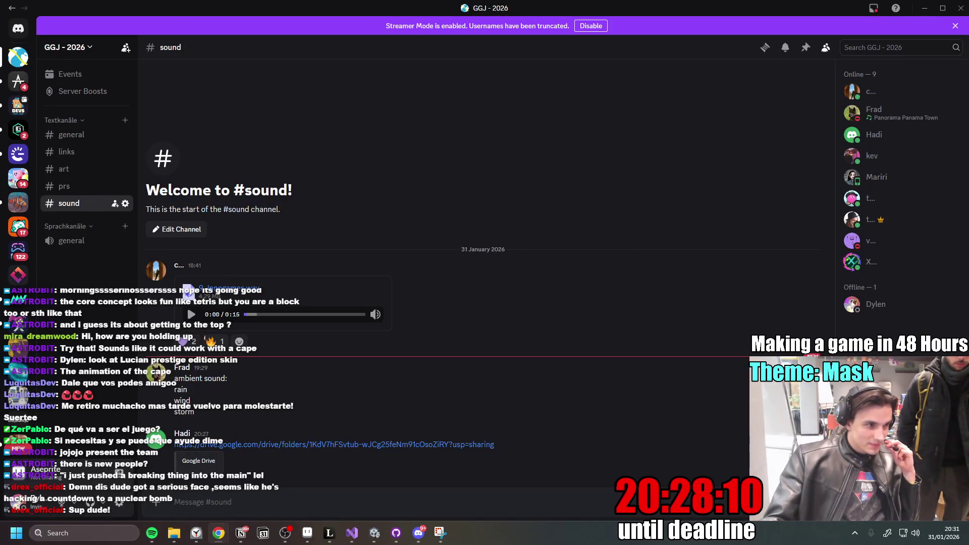
key("XF86AudioRaiseVolume")
key("XF86AudioRaiseVolume")
key("XF86AudioRaiseVolume")
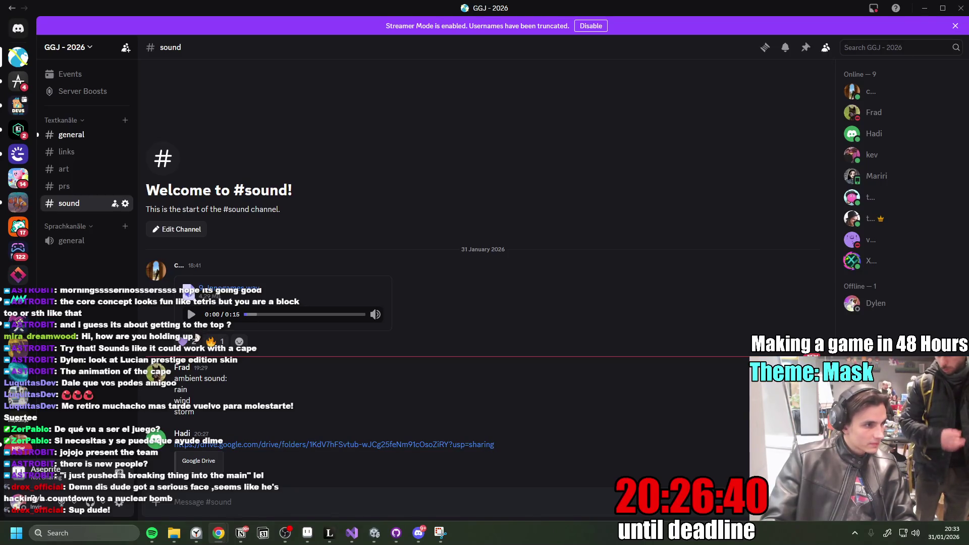
left_click(241, 533)
Add a to-do 'Check out all the sounds and decide how to use it' below Explosion Particles.
left_click(449, 356)
key("Return")
type("check th")
key("BackSpace")
key("BackSpace")
key("BackSpace")
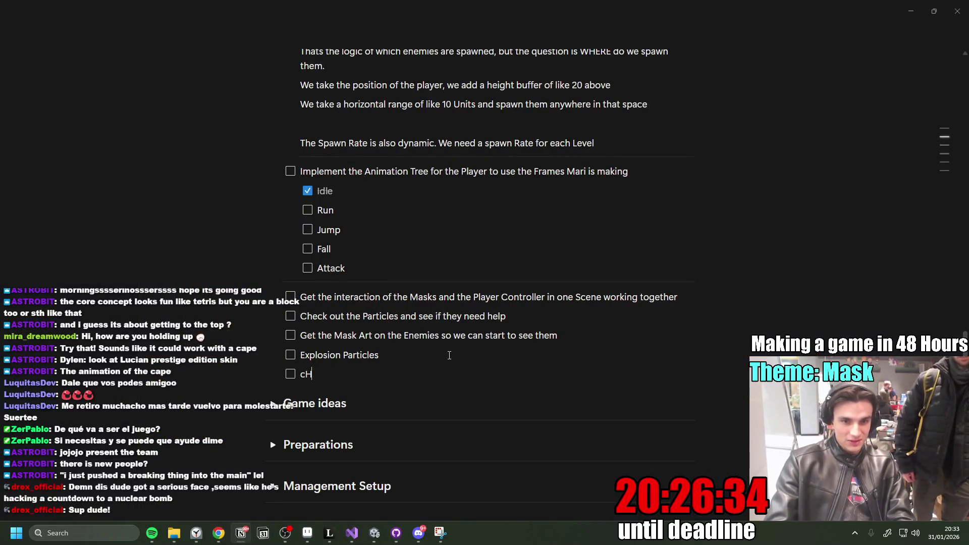
type("Check out ")
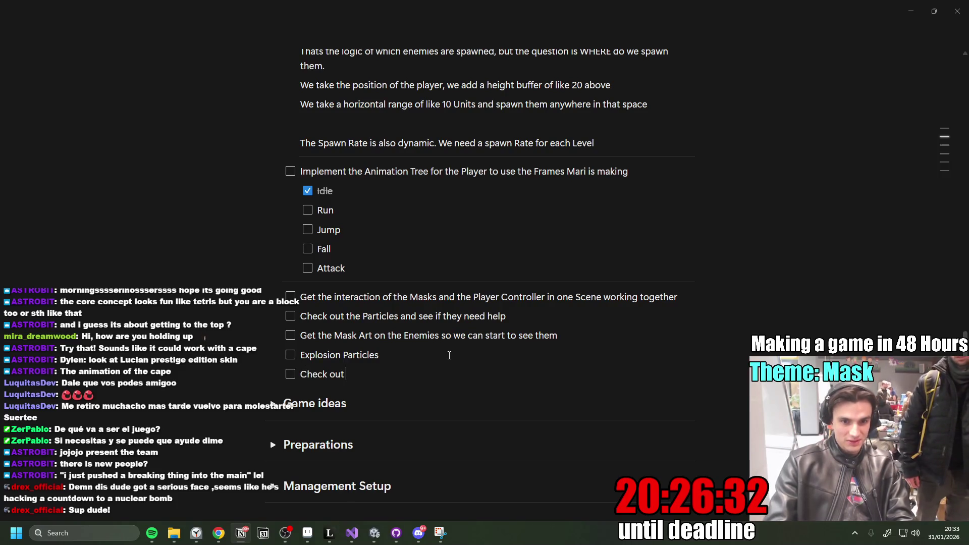
type("all the sounds and decide how to use it")
Nest a sub-to-do 'Create the Tasks for implementing them' under the sounds task.
key("Return")
key("Tab")
type("Createb")
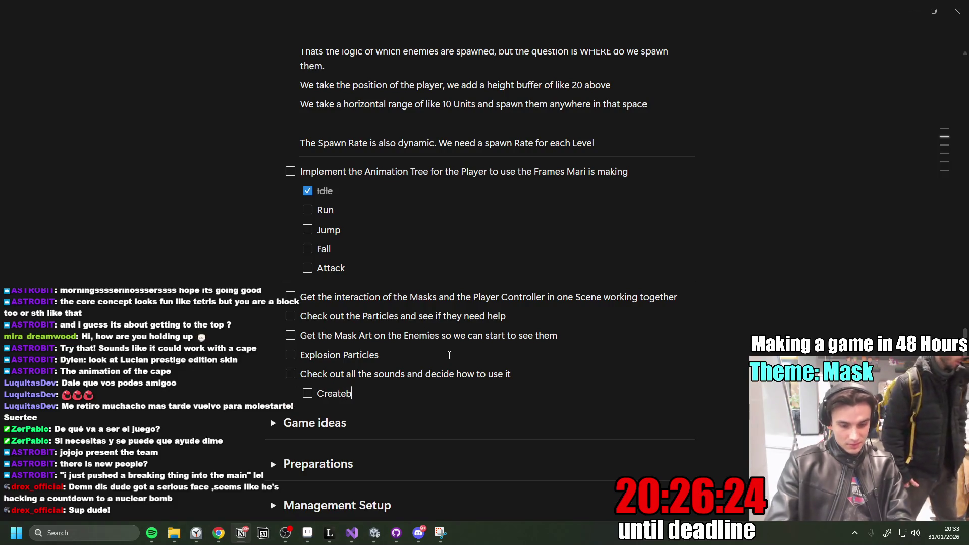
key("BackSpace")
type("the Taskxsz")
key("BackSpace")
key("BackSpace")
key("BackSpace")
type("s for implem")
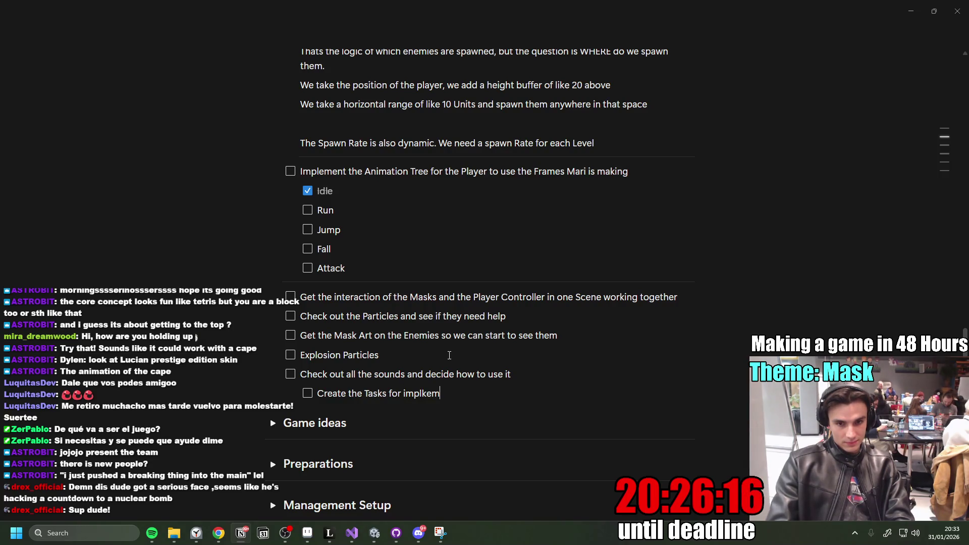
type("enting them")
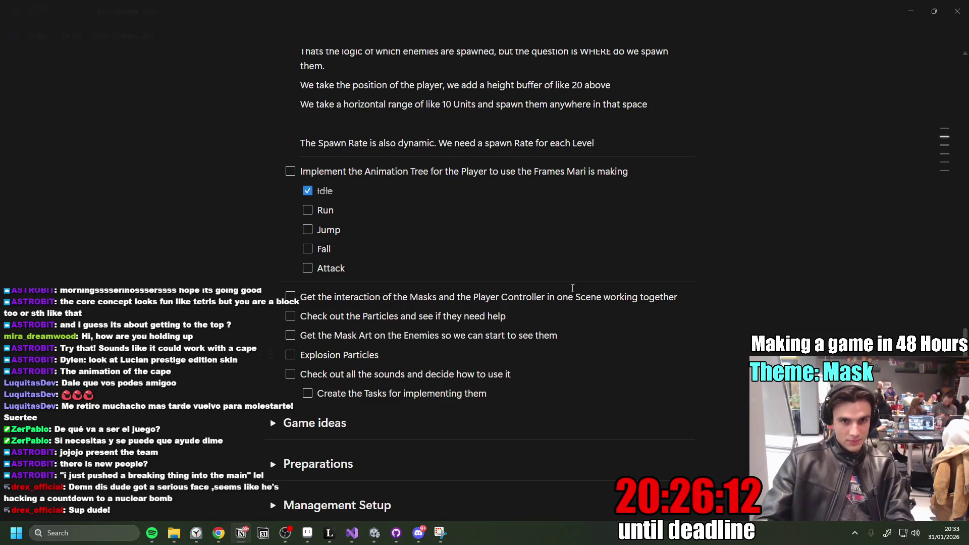
scroll(572, 288, "up", 3)
scroll(560, 267, "down", 2)
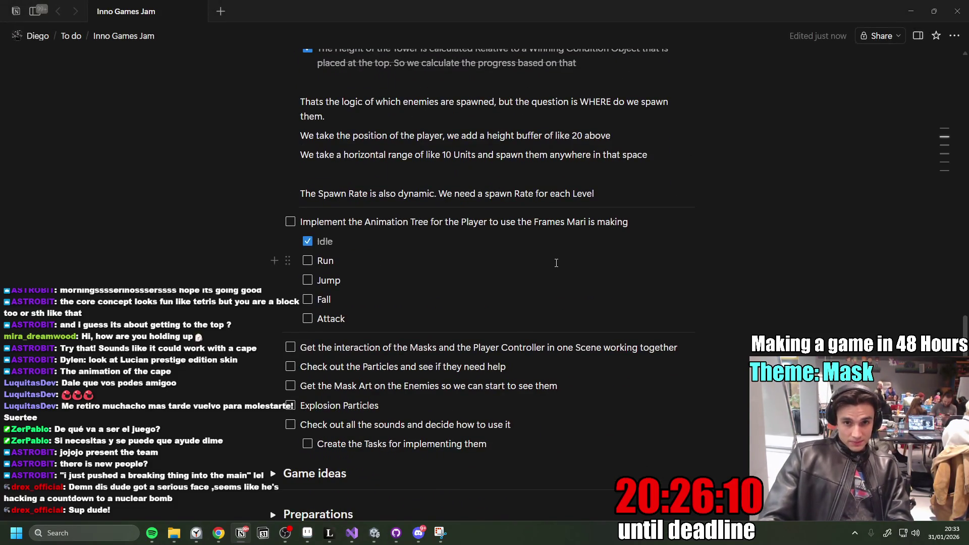
scroll(556, 262, "up", 2)
mouse_move(596, 294)
left_mouse_down()
mouse_move(303, 231)
mouse_move(286, 213)
left_mouse_up()
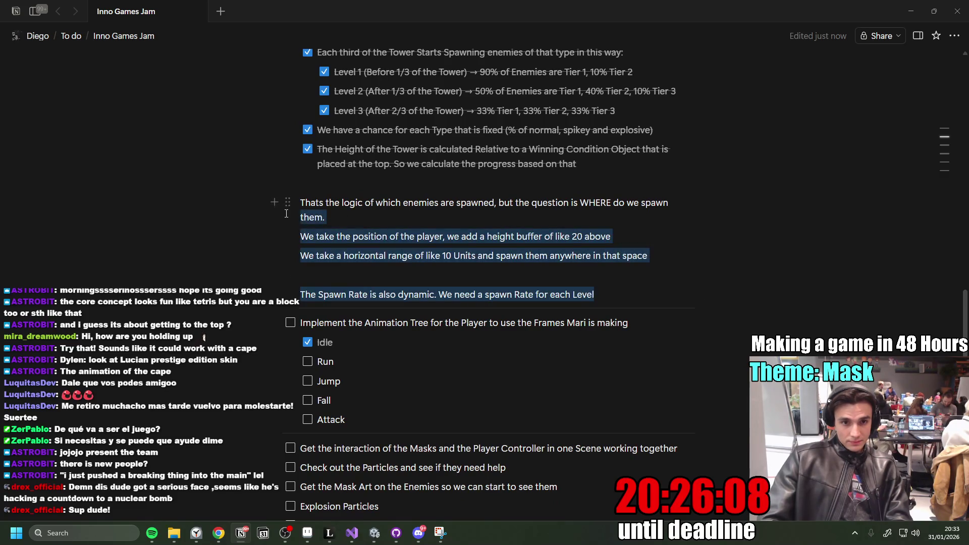
key("BackSpace")
key("BackSpace")
key("BackSpace")
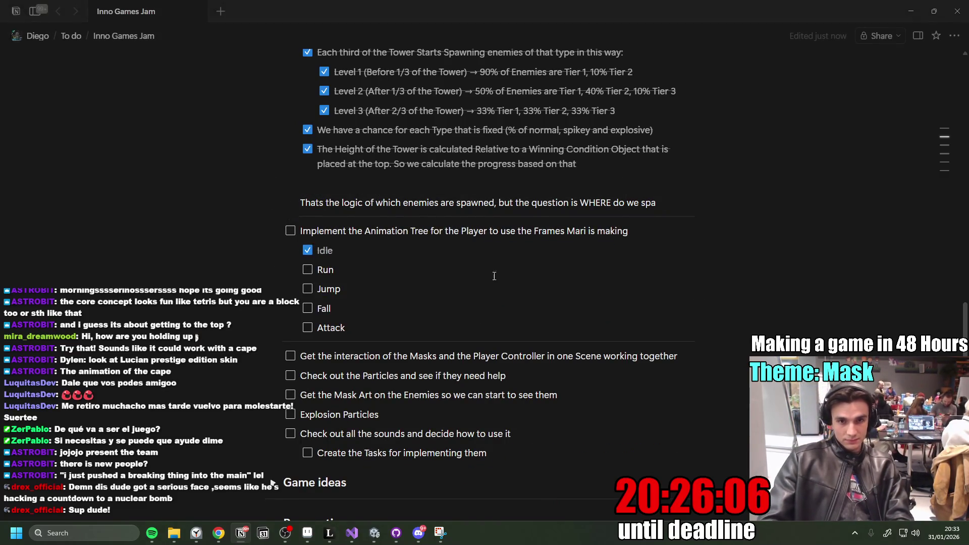
key("shift+Home")
key("BackSpace")
key("BackSpace")
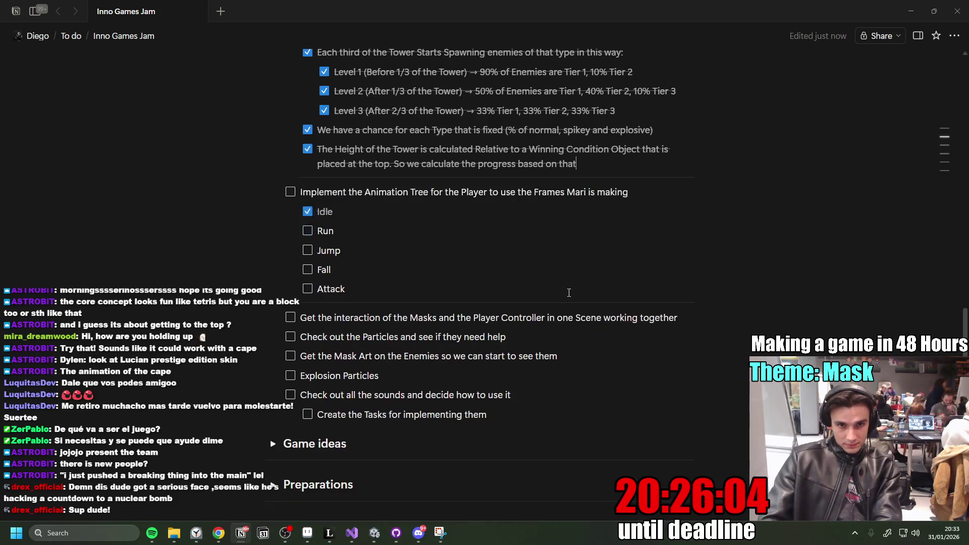
scroll(569, 293, "up", 8)
scroll(623, 318, "down", 7)
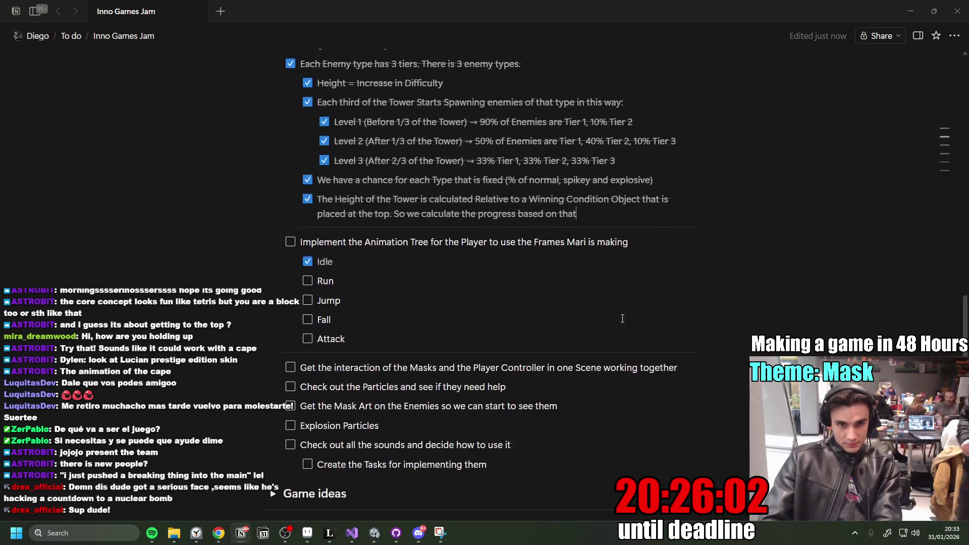
scroll(623, 318, "down", 2)
left_click(396, 185)
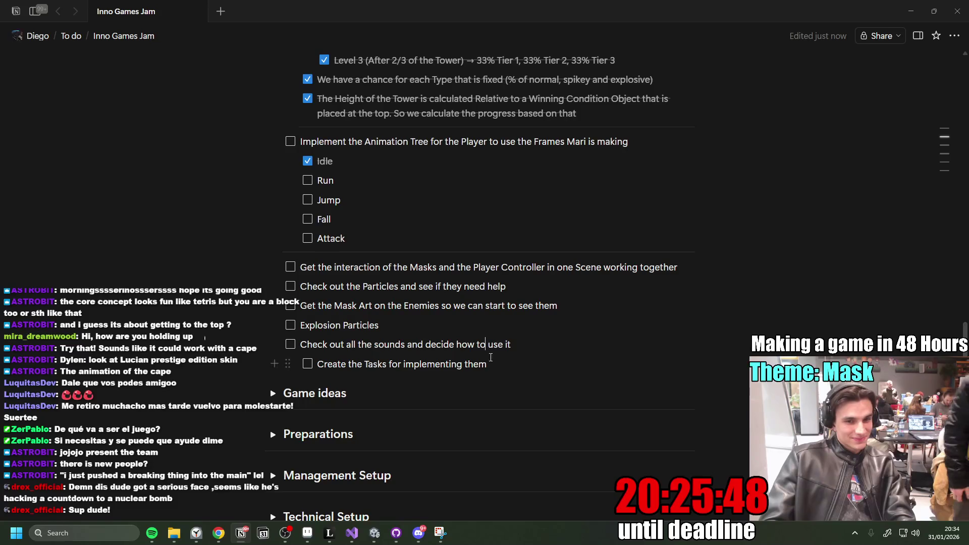
left_click(424, 322)
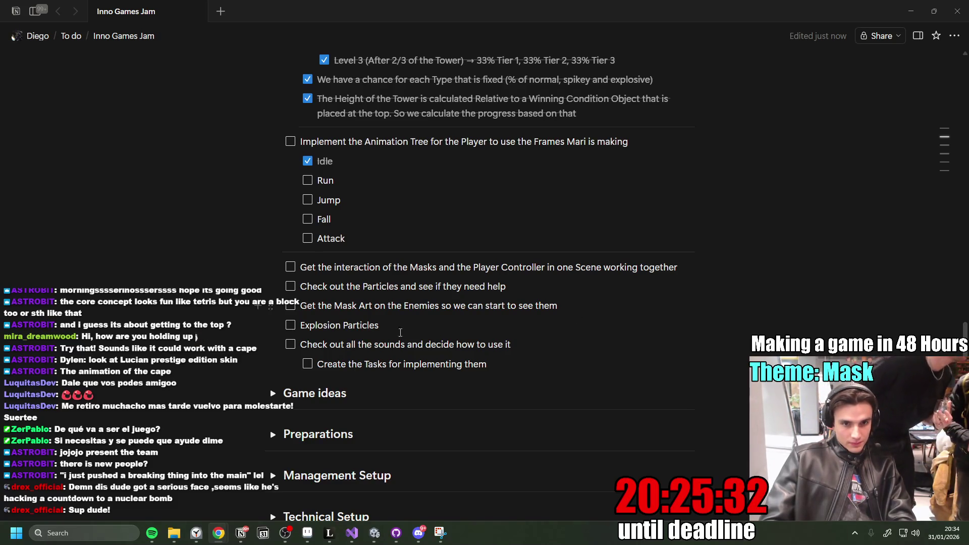
left_click(579, 345)
Paste the Projekte Google Drive link after the sounds task as a mention.
key("shift+Return")
type("https://drive.google.com/drive/folders/1KdV7hFSvtub-wJCg25feNm91cOsoZiRY")
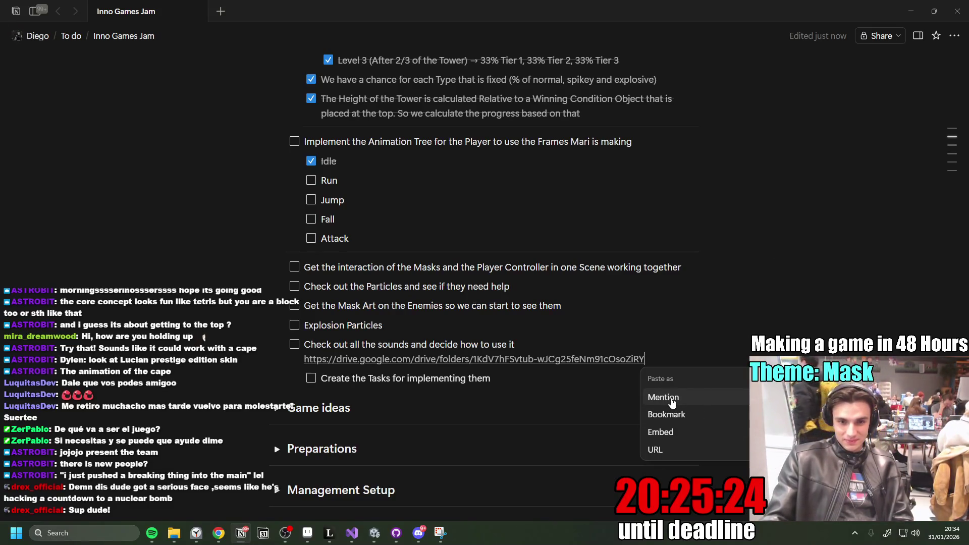
left_click(664, 398)
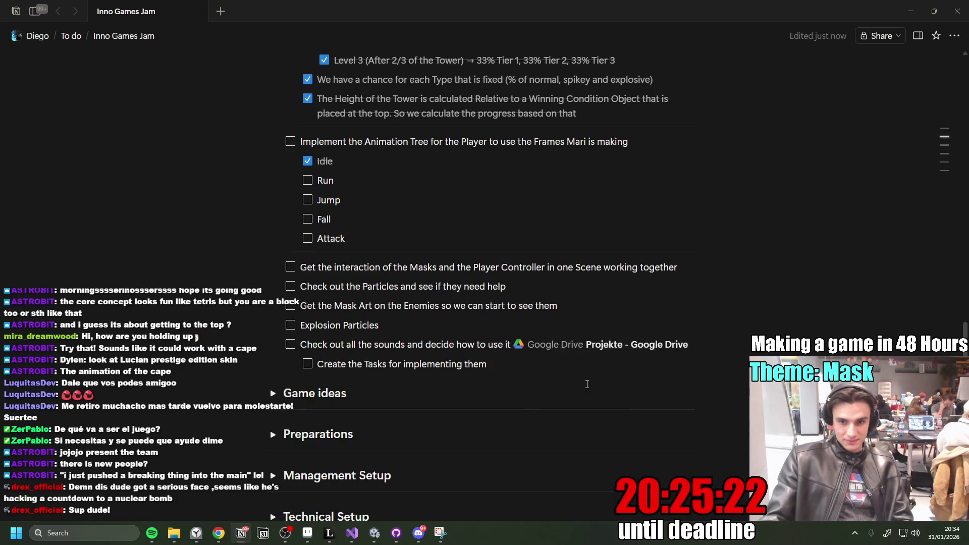
left_click(396, 306)
Tick off the Masks interaction and Particles tasks in the checklist.
scroll(407, 334, "up", 2)
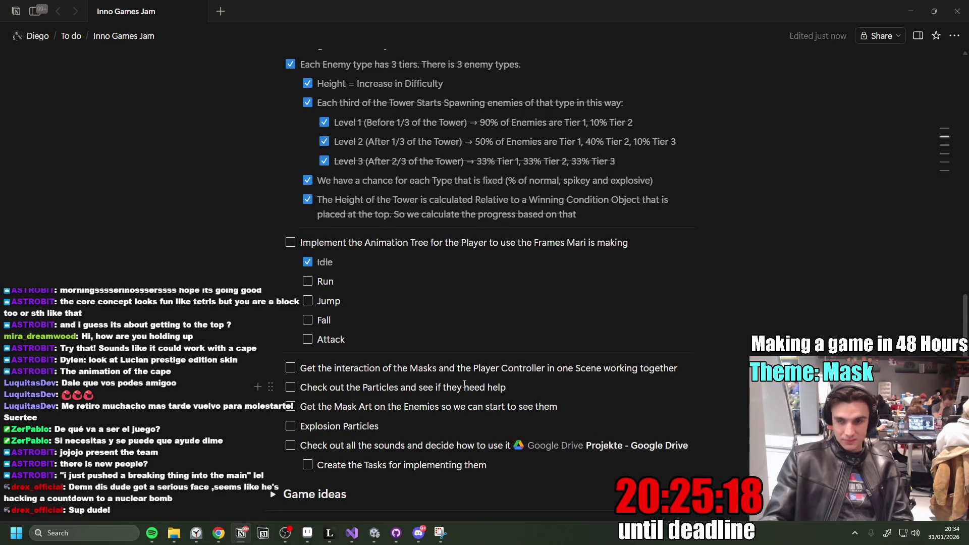
left_click(460, 391)
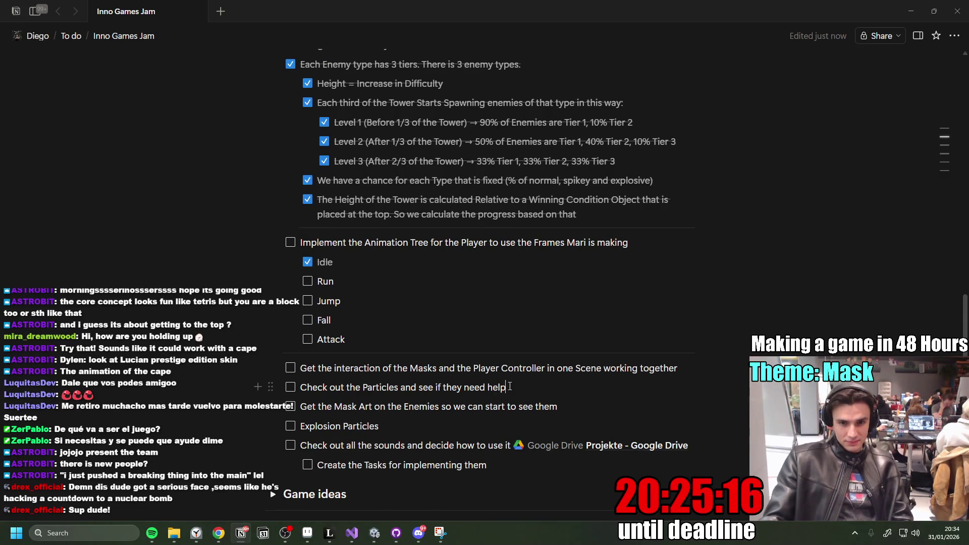
left_click(291, 368)
left_click(580, 410)
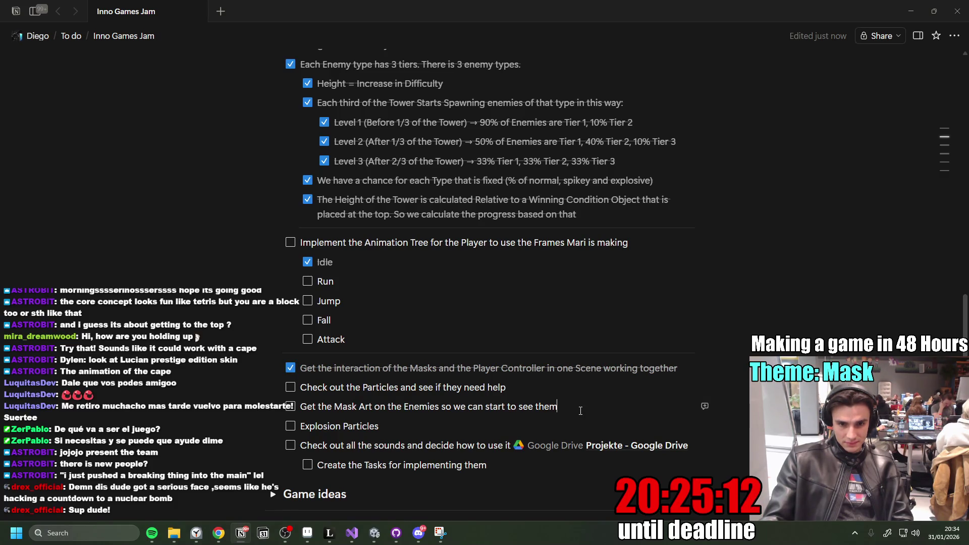
left_click(291, 388)
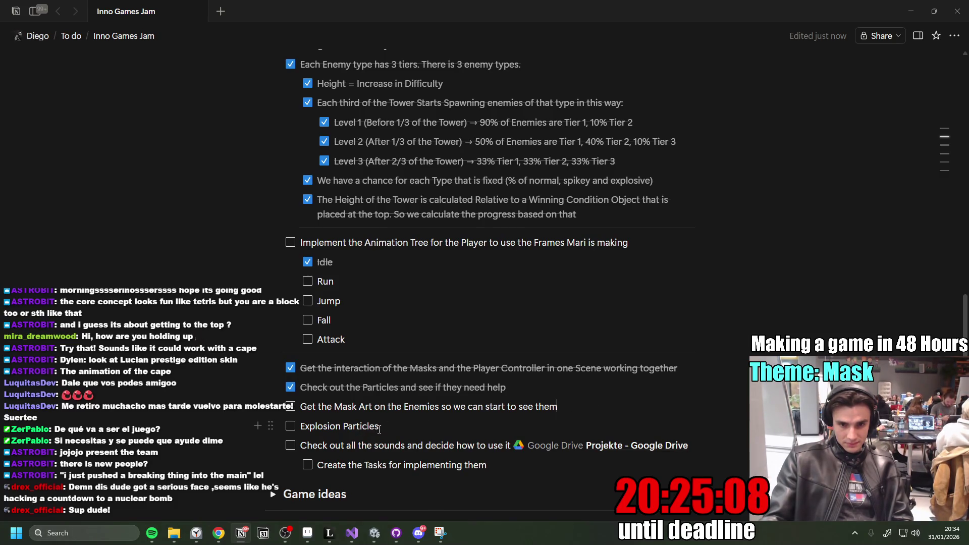
left_click(407, 429)
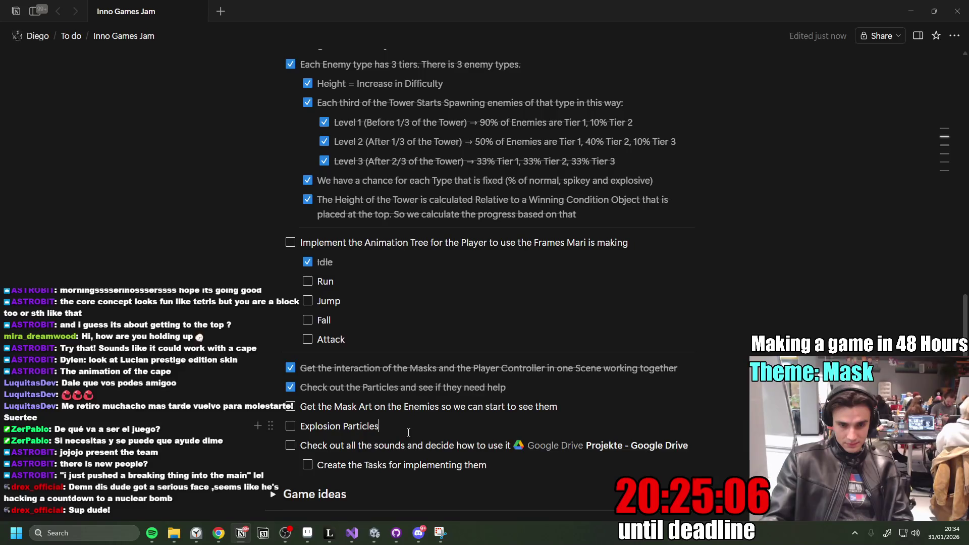
mouse_move(419, 532)
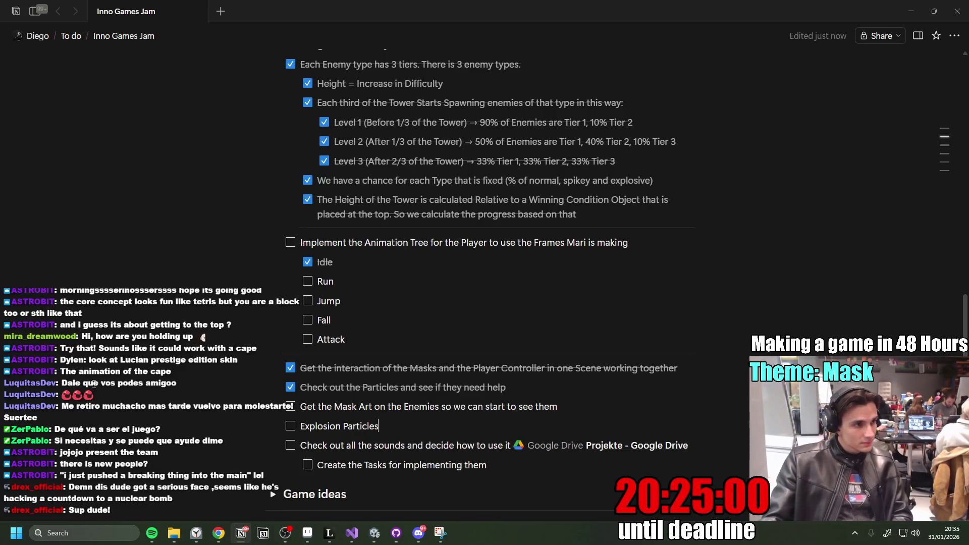
Open the Player prefab and resize panels for a taller, wider Scene view and smaller console.
left_click(375, 533)
left_click(131, 91)
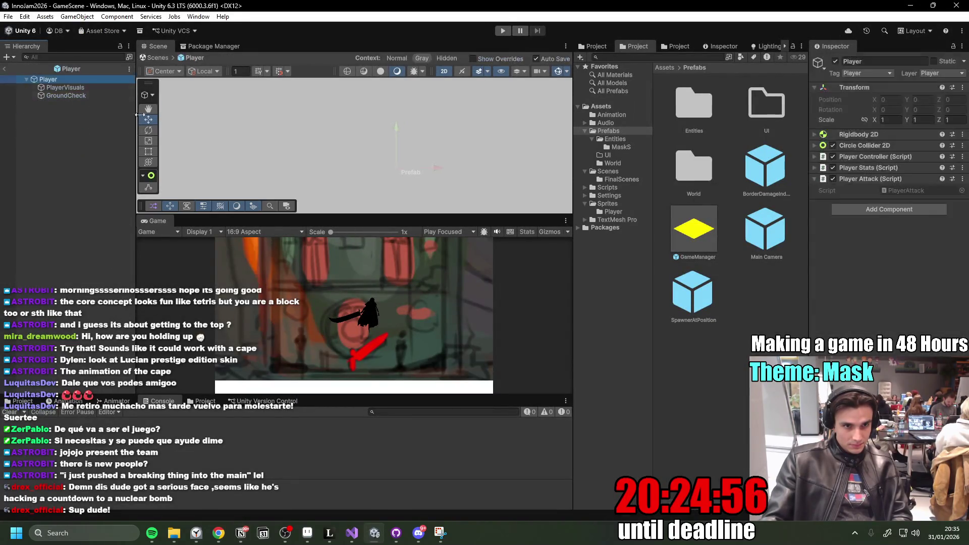
left_click_drag(348, 222, 353, 255)
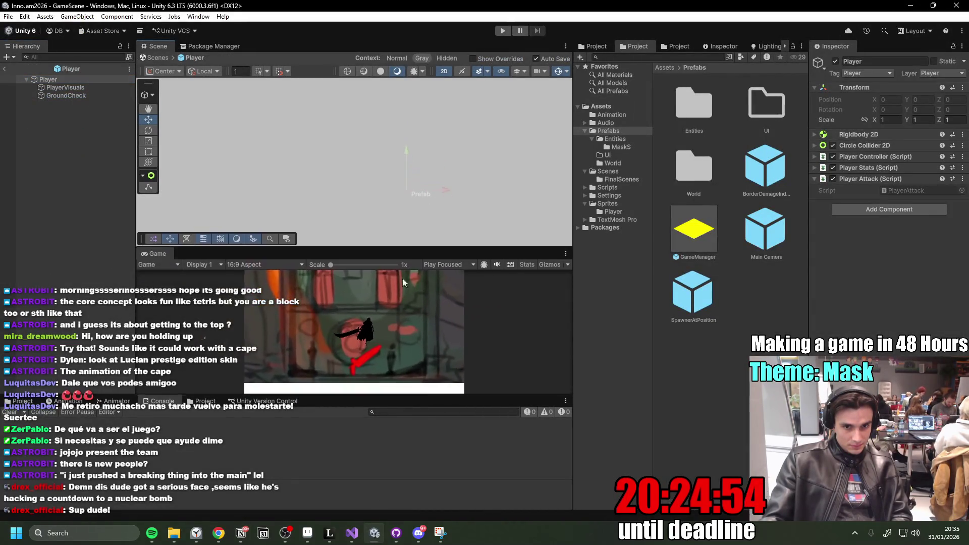
left_click_drag(450, 393, 443, 425)
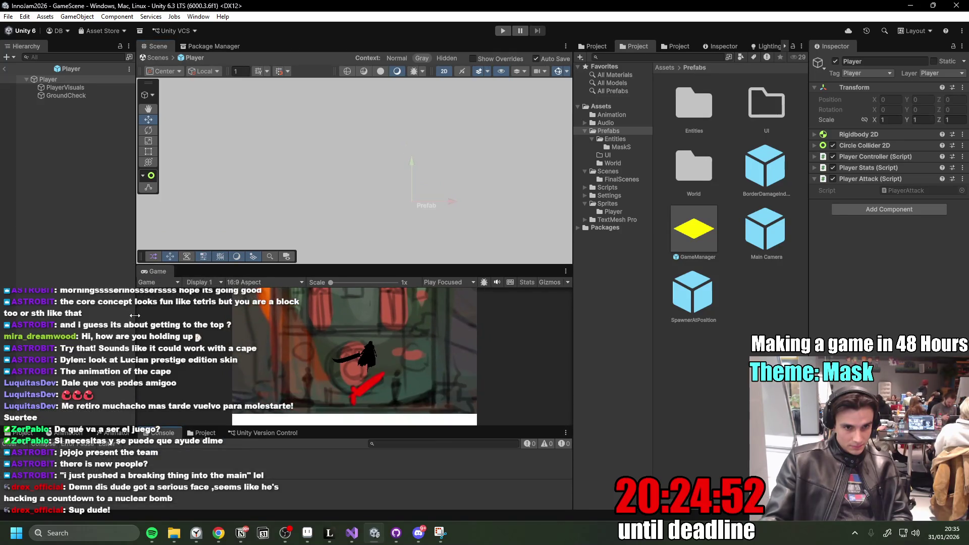
left_click_drag(136, 316, 119, 322)
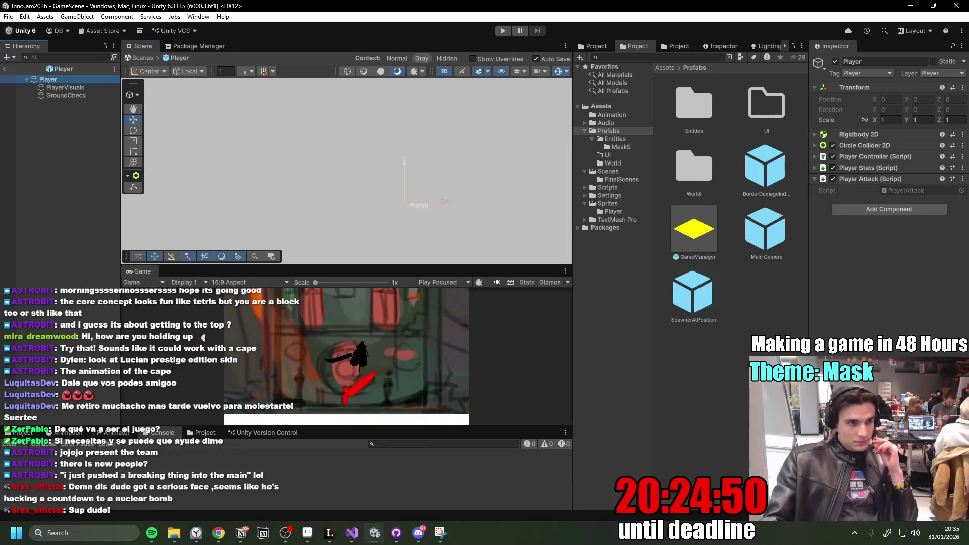
Check GitHub Desktop for local changes in InnoGameJam2026, then return to Unity.
key("alt+Tab")
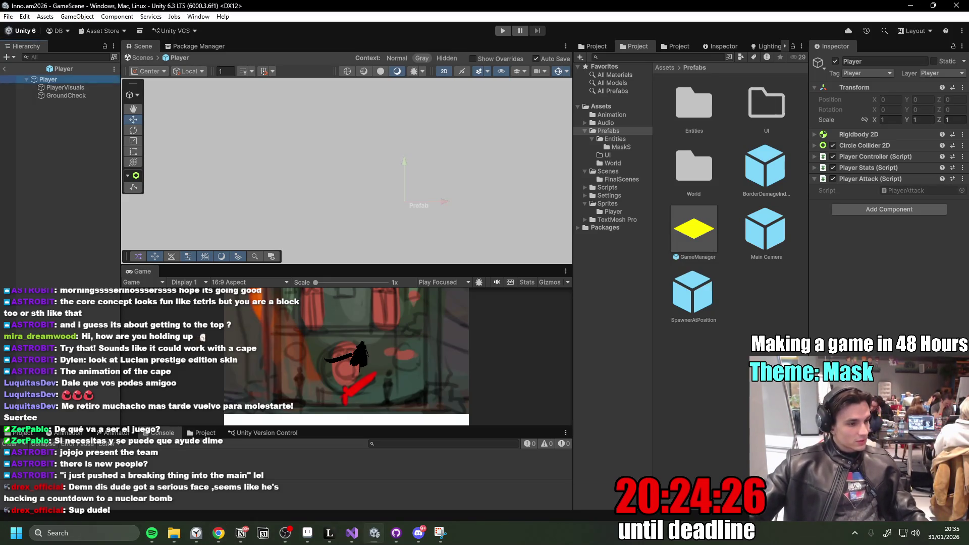
left_click(396, 533)
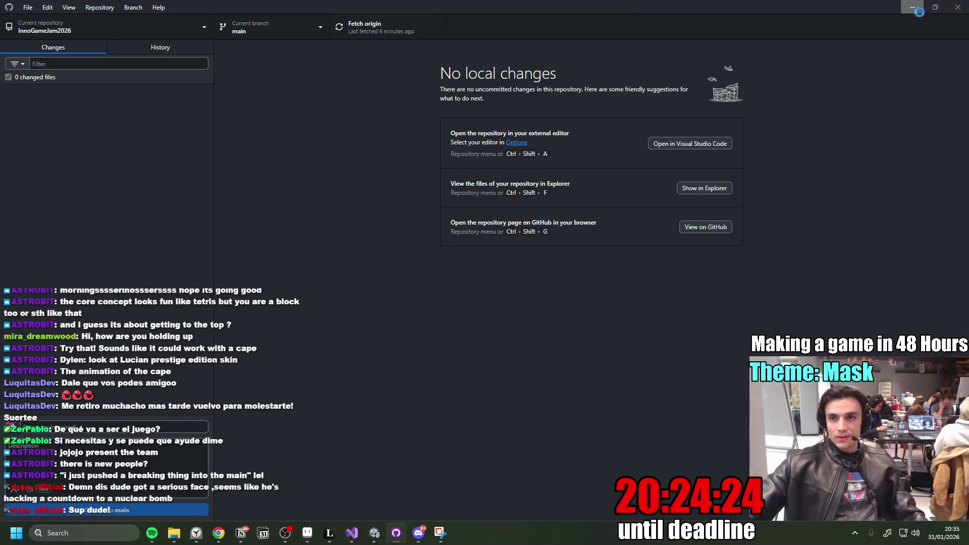
left_click(913, 8)
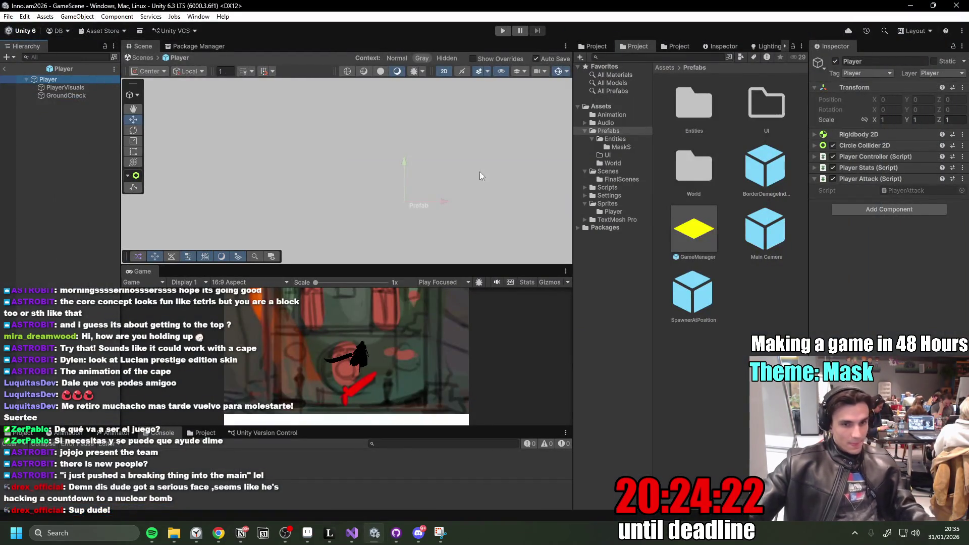
Inspect PlayerVisuals, GroundCheck and the Player root, ending on PlayerVisuals' Sprite Renderer.
left_click(81, 87)
left_click(69, 96)
left_click(72, 88)
left_click(69, 80)
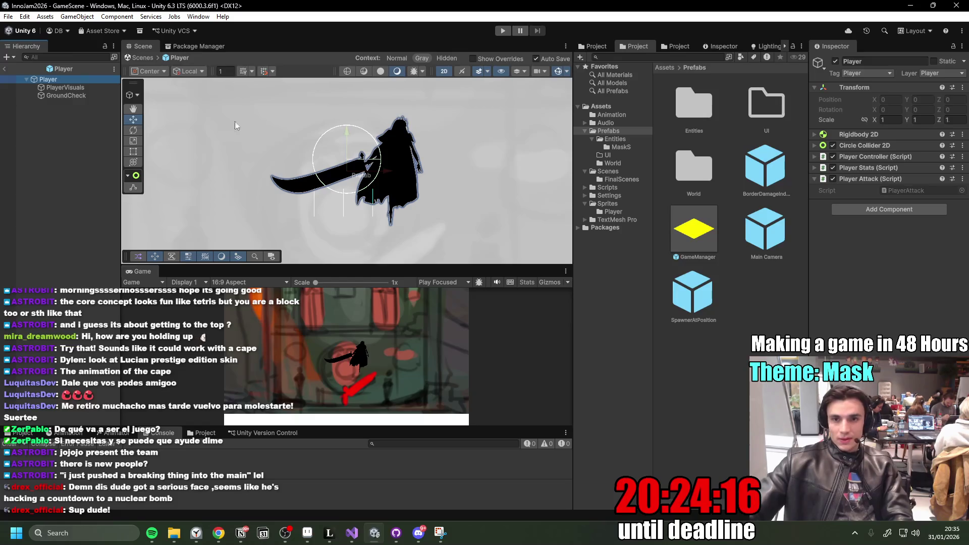
left_click(71, 90)
left_click(65, 80)
left_click(73, 95)
left_click(63, 86)
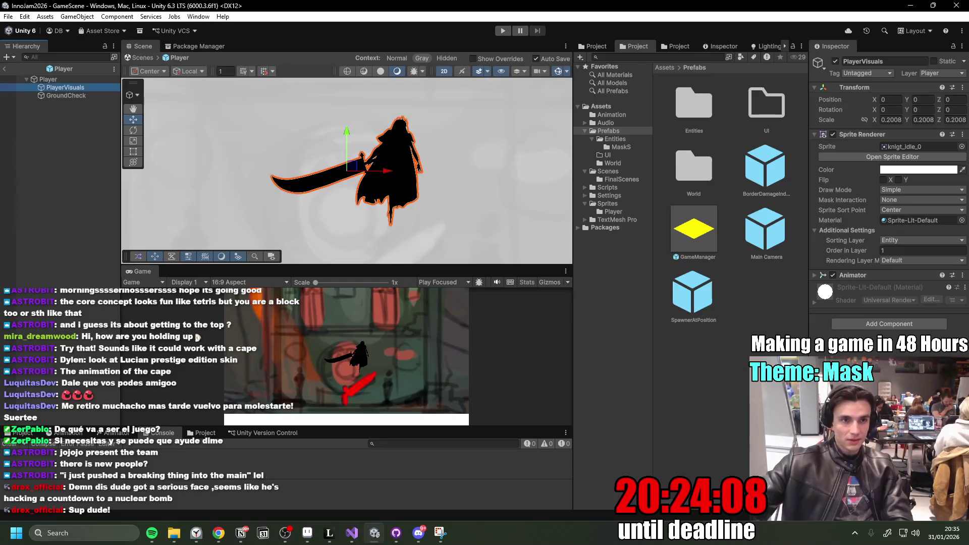
Recheck the Player root, GroundCheck and PlayerVisuals' Animator, finishing with PlayerVisuals selected.
left_click(74, 87, "ctrl")
left_click(76, 78)
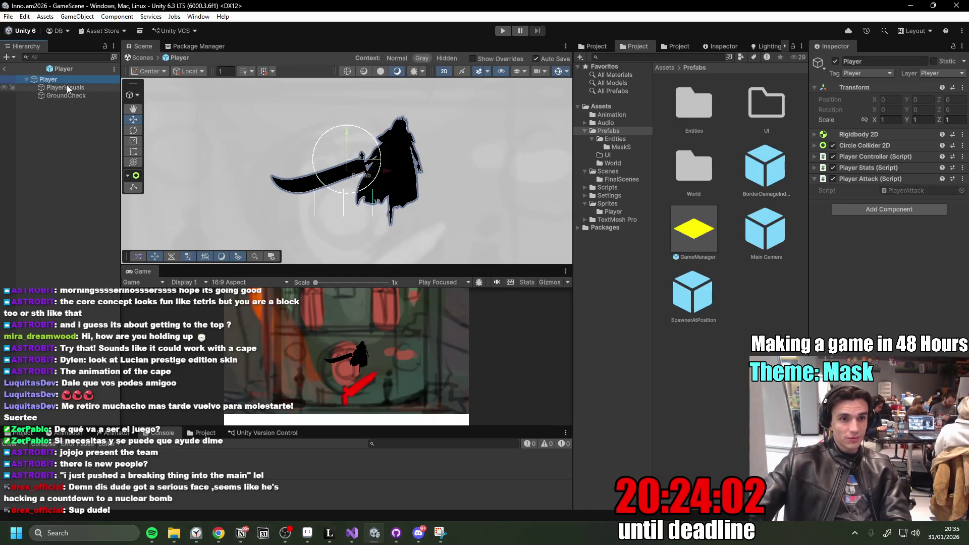
left_click(67, 86)
left_click(75, 80)
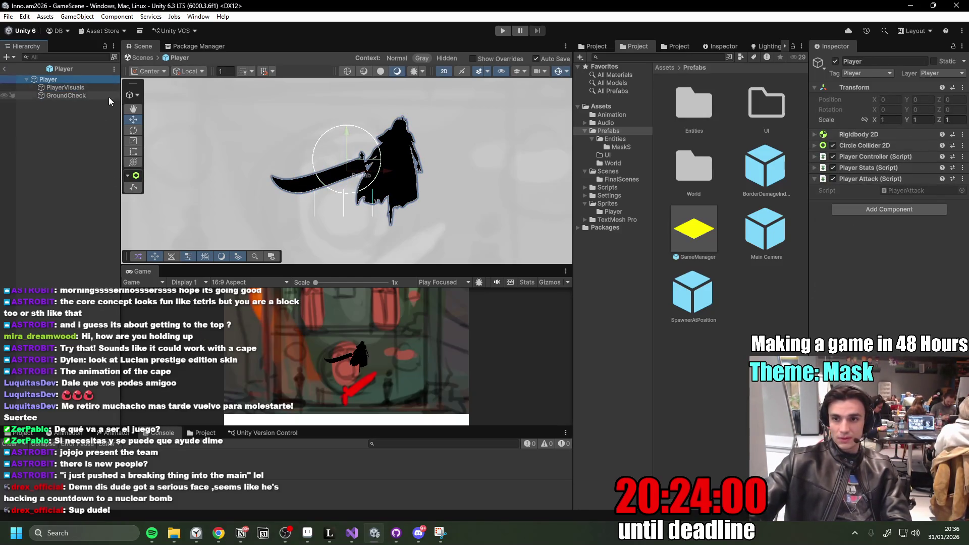
left_click(59, 87)
left_click(86, 96)
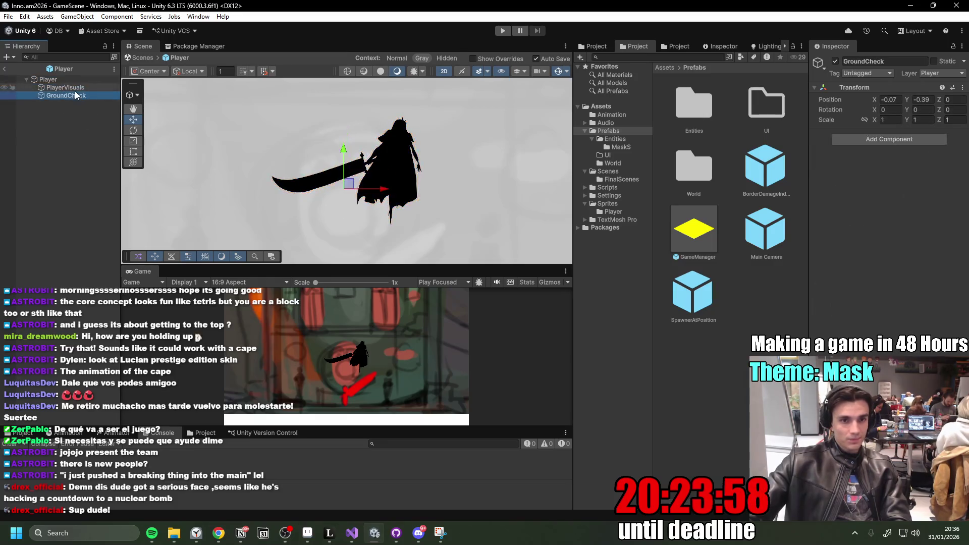
left_click(75, 90)
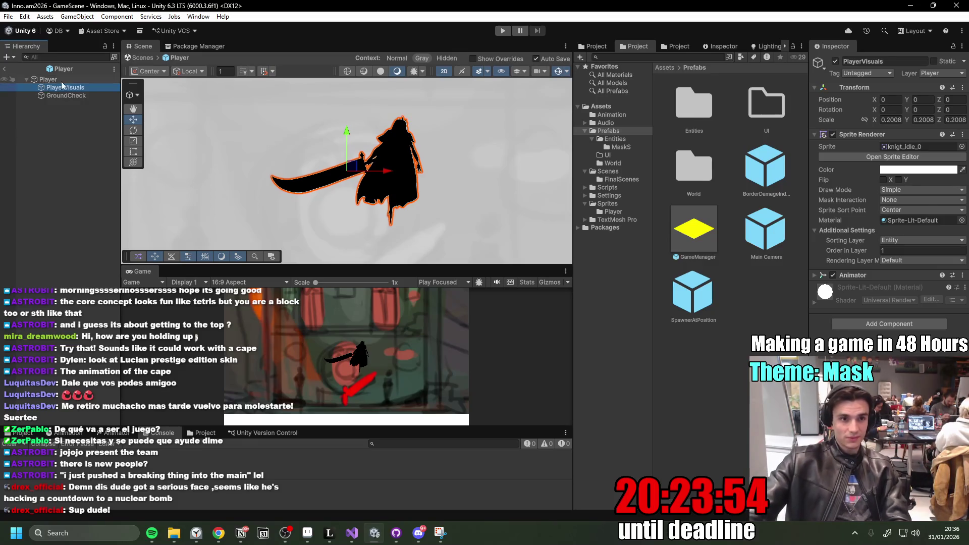
left_click(61, 79)
left_click(82, 87)
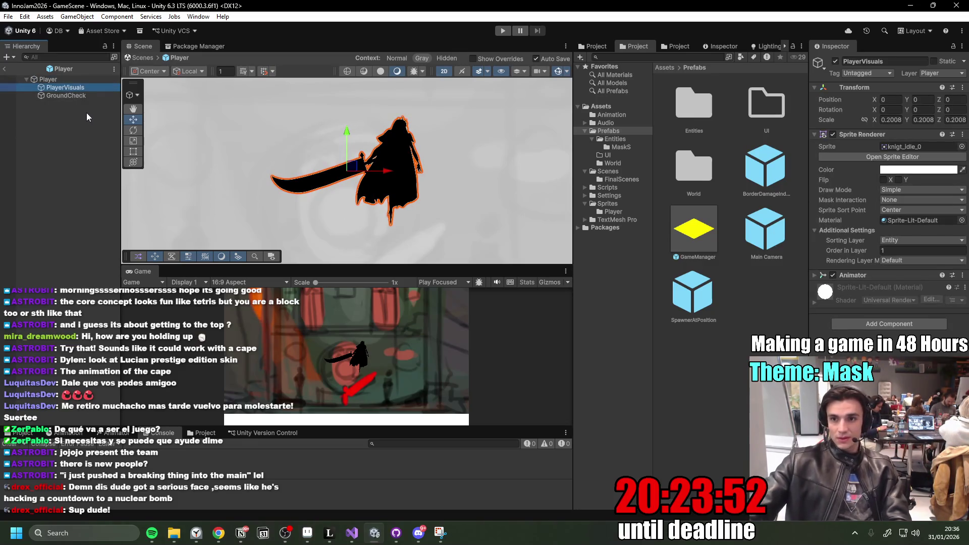
left_click(72, 96)
left_click(70, 84)
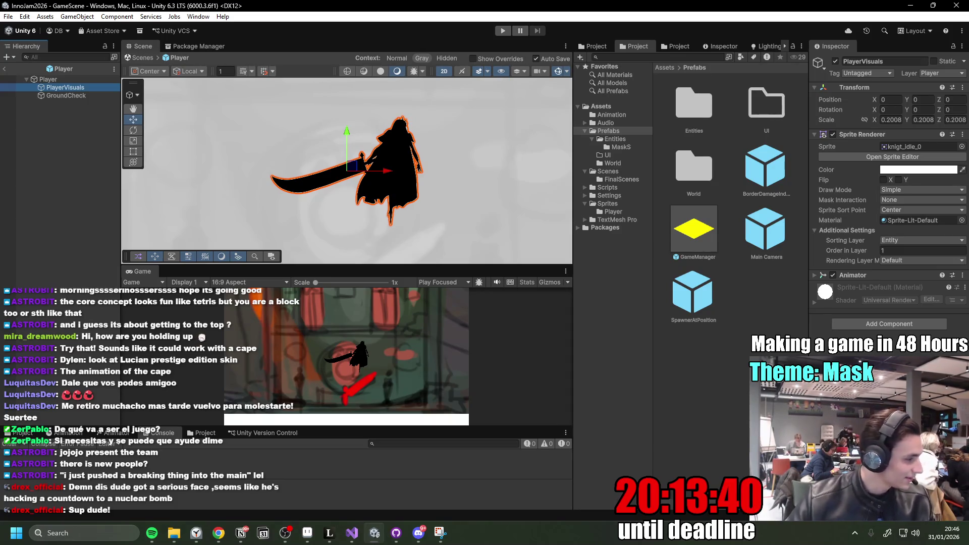
Switch from Unity to the Discord team chat.
key("alt+Tab")
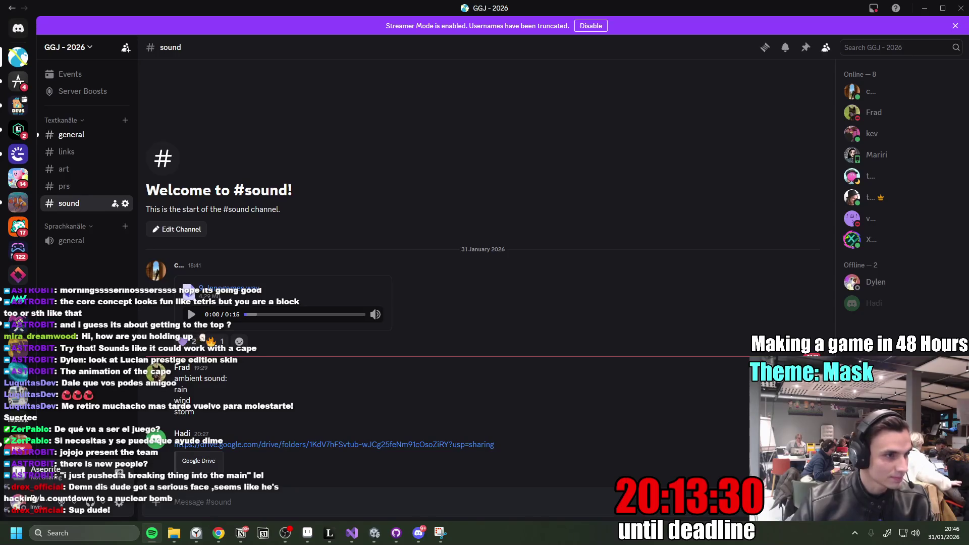
Put the Discord chat away to return to Unity.
left_click(923, 10)
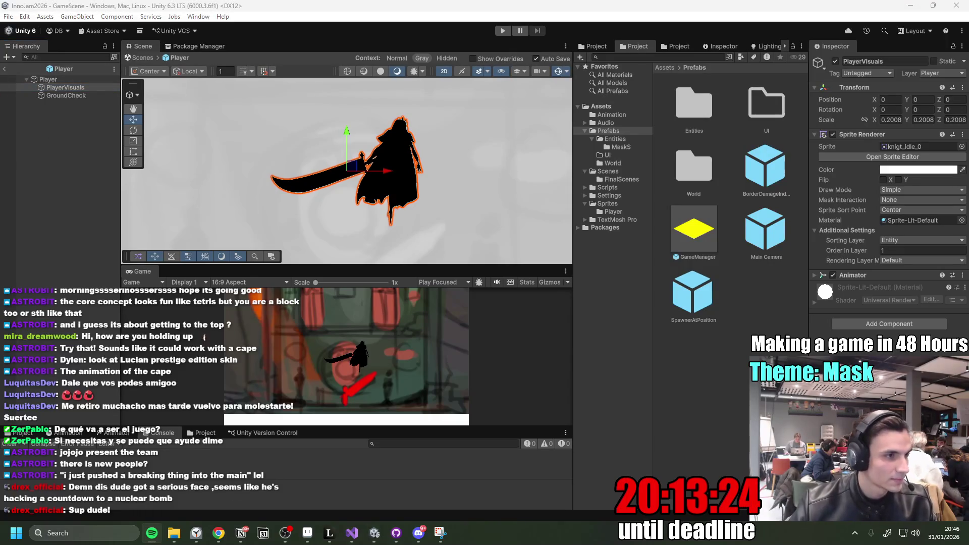
Refocus the Unity editor and adjust the computer's sound volume.
left_click(458, 209)
key("XF86AudioLowerVolume")
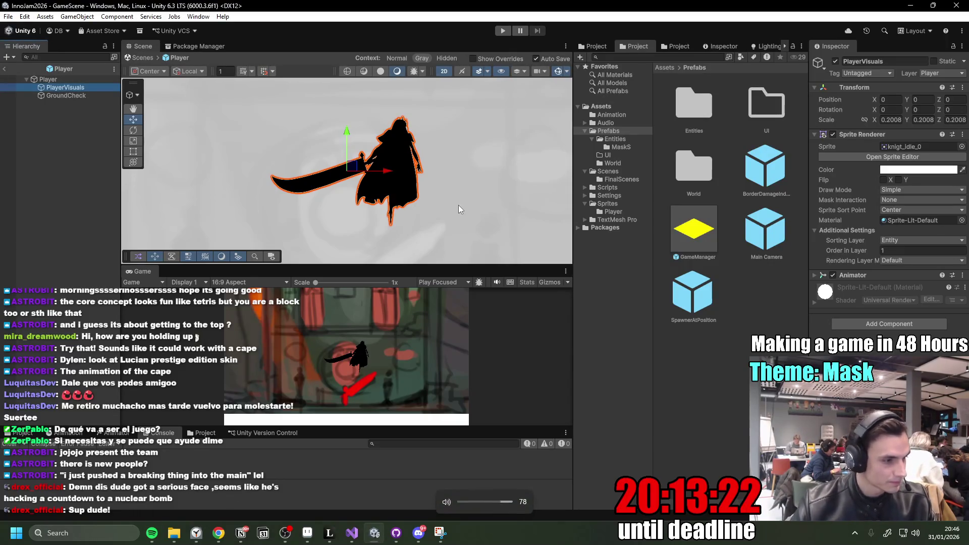
key("XF86AudioLowerVolume")
key("XF86AudioLowerVolume")
key("XF86AudioLowerVolume")
key("XF86AudioRaiseVolume")
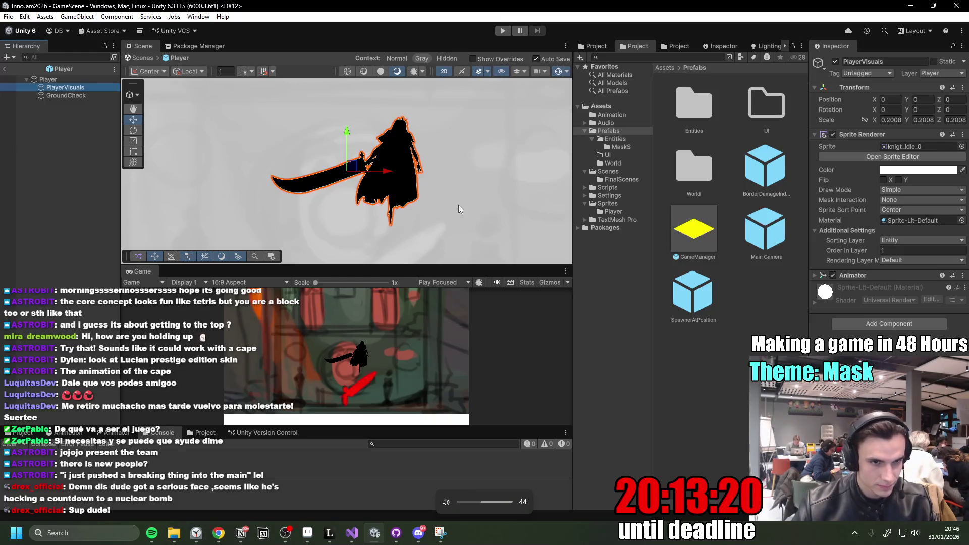
Select PlayerVisuals and show its Animator graph with Idle, Run, Jump and Fall states.
left_click(71, 81)
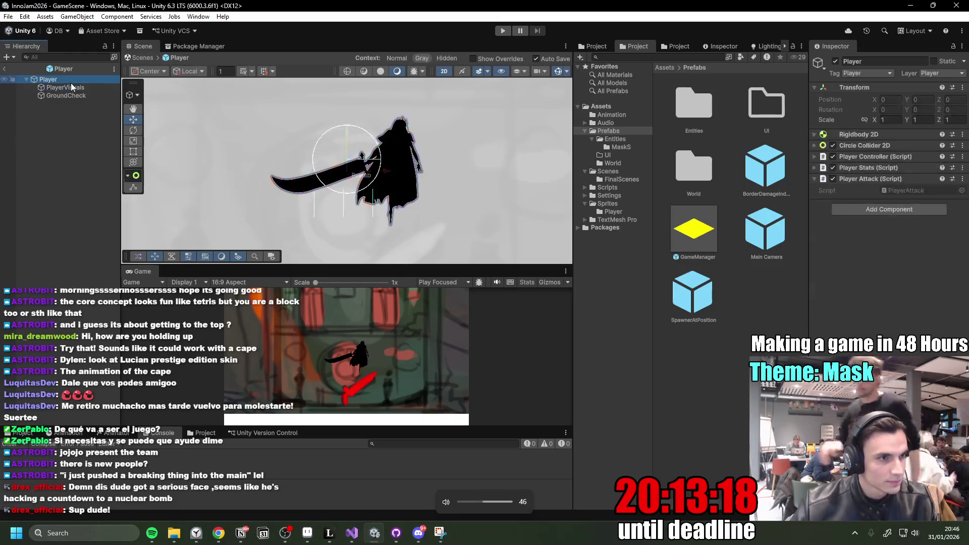
left_click(72, 87)
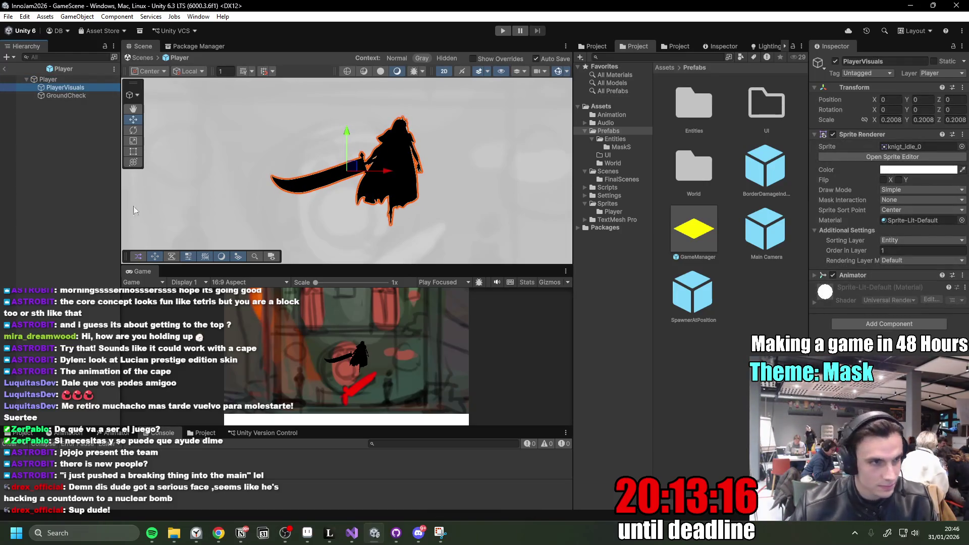
left_click(116, 433)
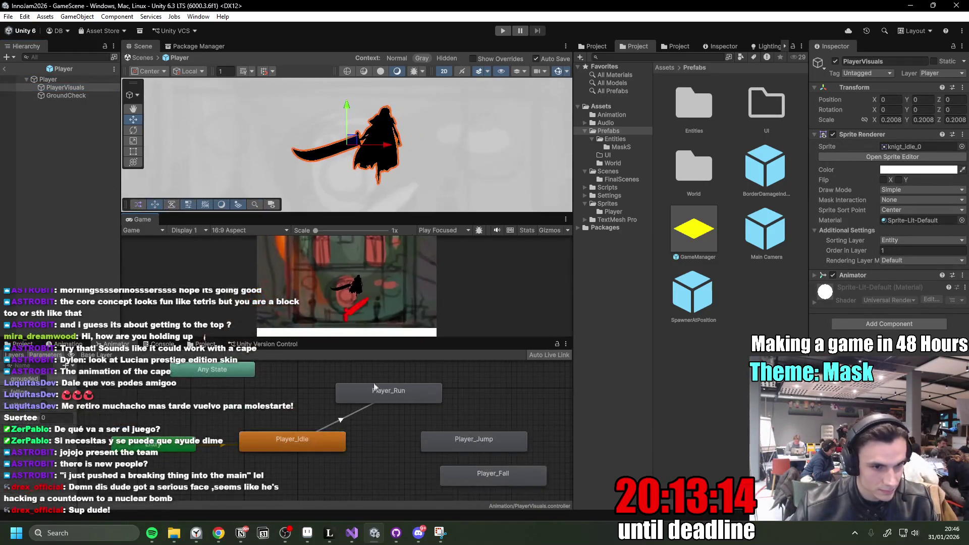
Inspect the conditions on the Player_Idle to Player_Run transition.
left_click(319, 442)
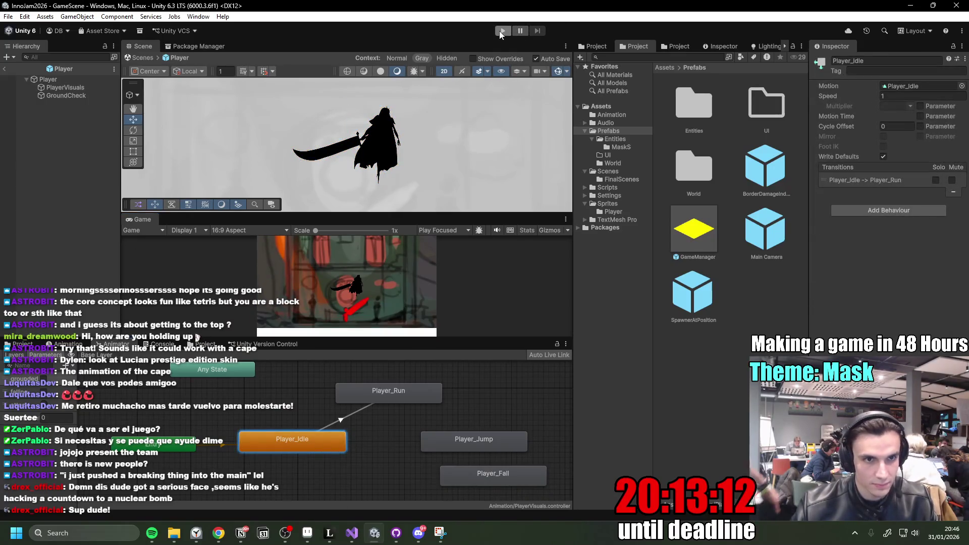
left_click(342, 420)
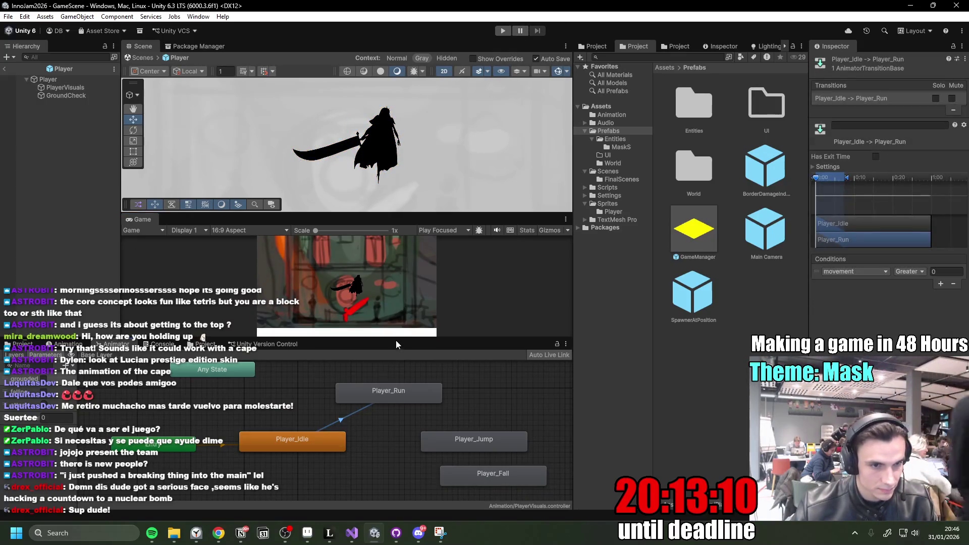
key("alt+Tab")
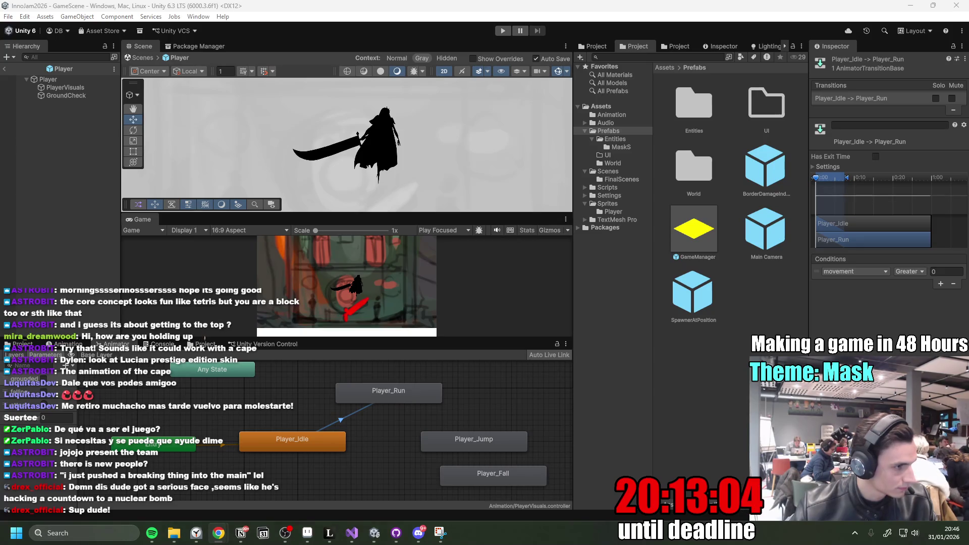
Add a new script component named PlayerAnimator to PlayerVisuals.
left_click(101, 88)
left_click(898, 329)
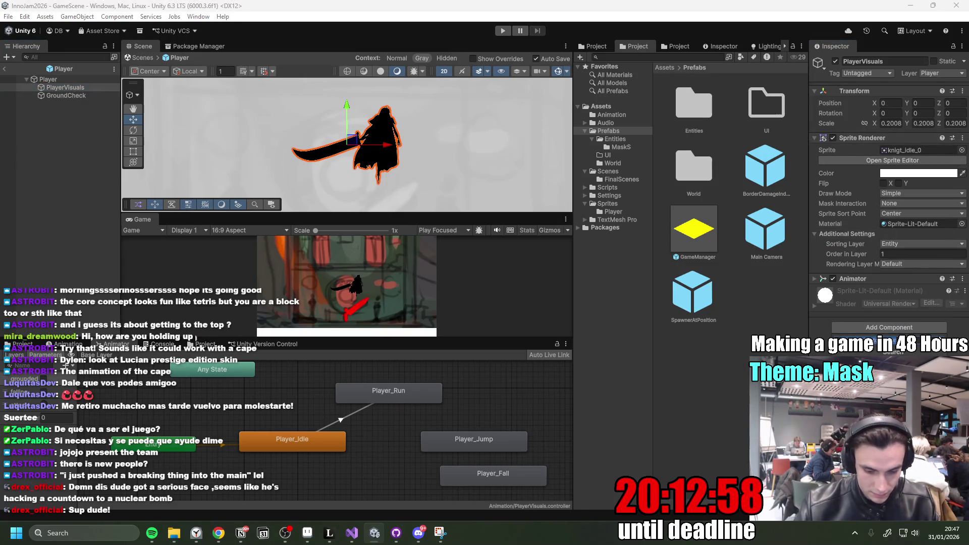
key("Return")
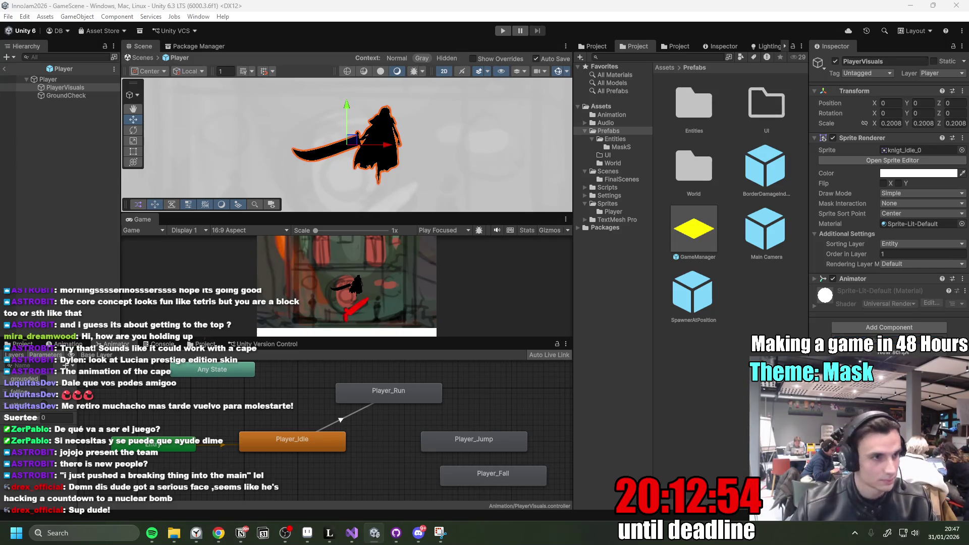
left_click(532, 364)
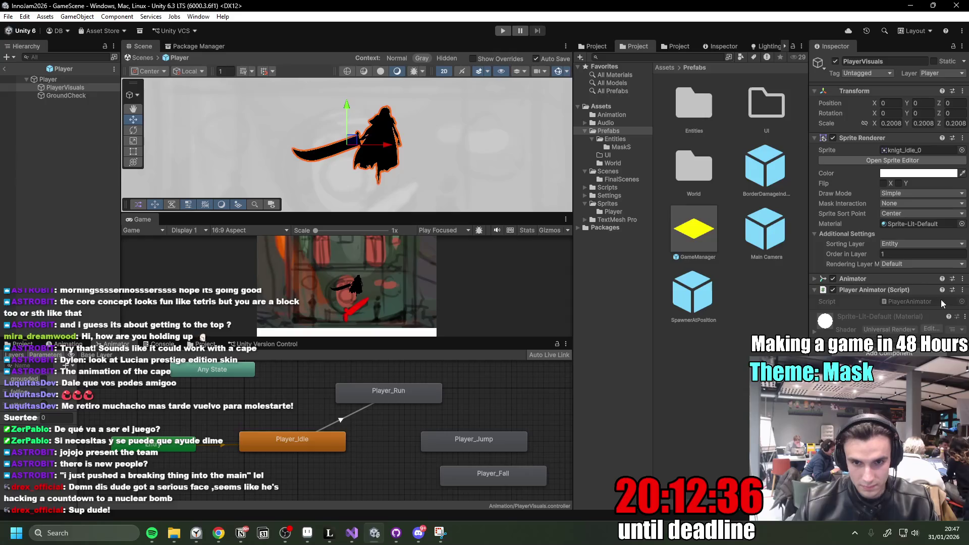
Open the PlayerAnimator script in Visual Studio for editing.
left_click(963, 289)
left_click(199, 337)
left_click(320, 233)
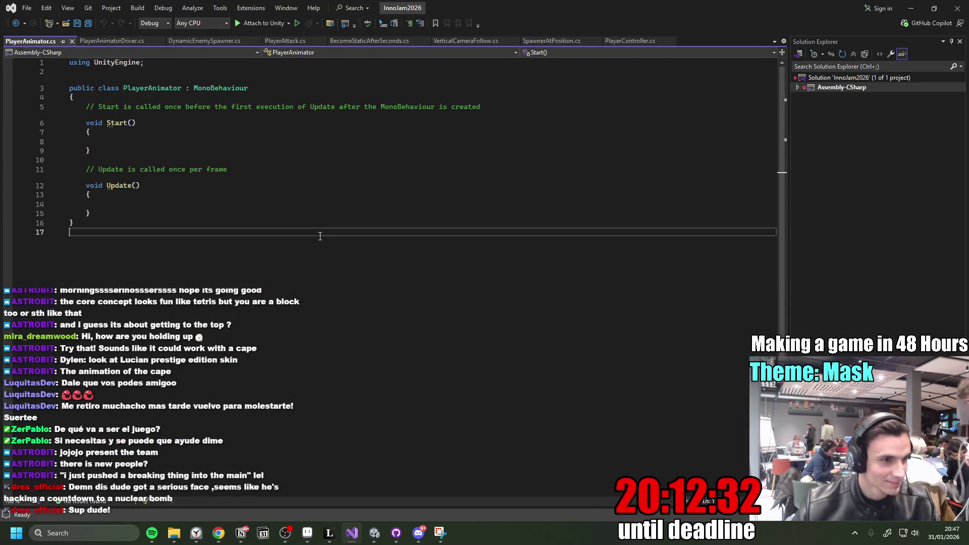
Replace the PlayerAnimator template with the new animator code referencing HorizontalSpeed.
key("ctrl+a")
key("ctrl+v")
left_click(337, 235)
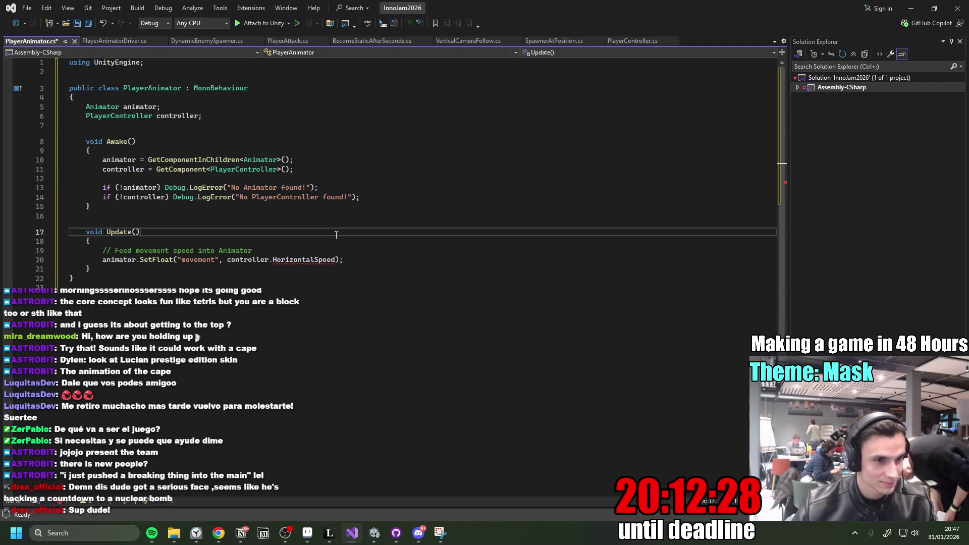
double_click(292, 260)
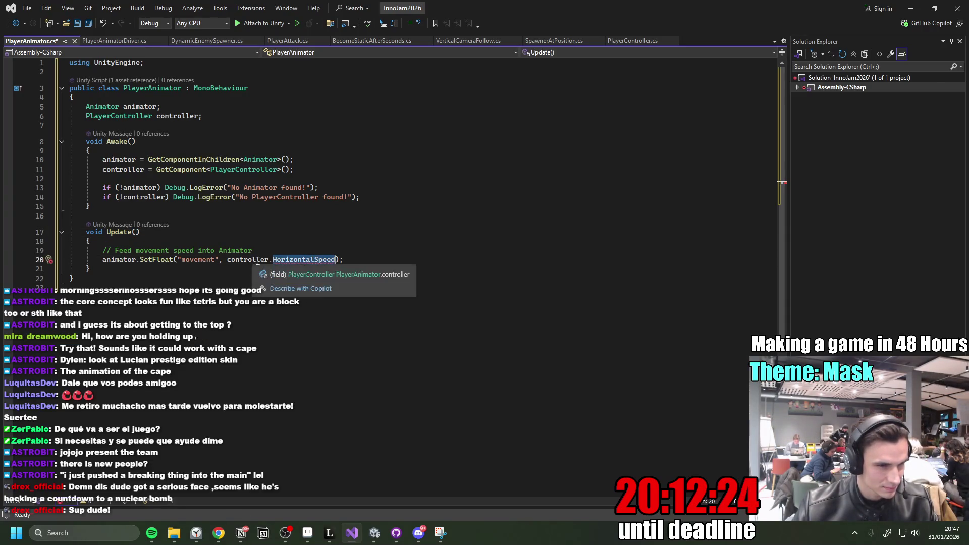
mouse_move(292, 259)
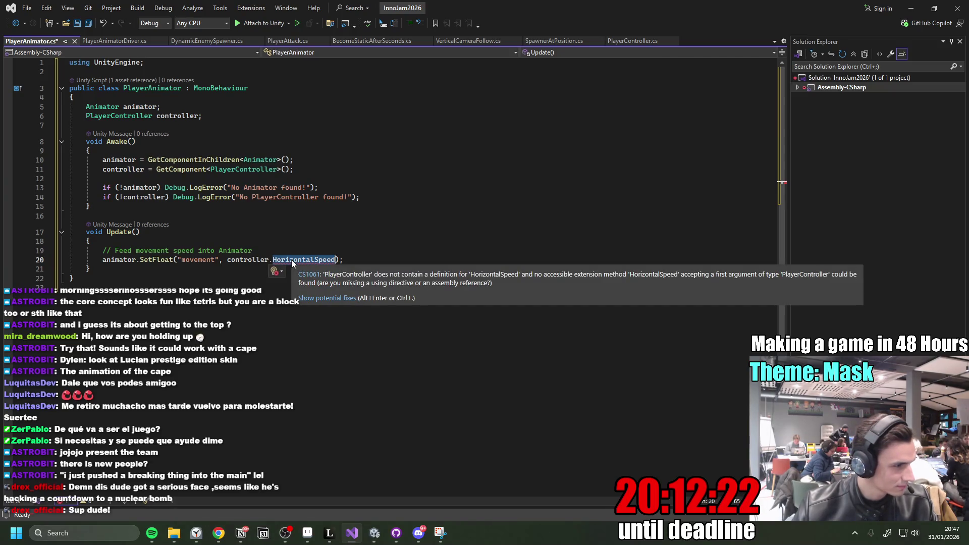
Add a HorizontalSpeed property below MoveInput in PlayerController.cs and save it.
left_click(635, 41)
scroll(262, 372, "up", 4)
scroll(262, 373, "down", 1)
key("Return")
key("Tab")
left_click(295, 401)
key("ctrl+s")
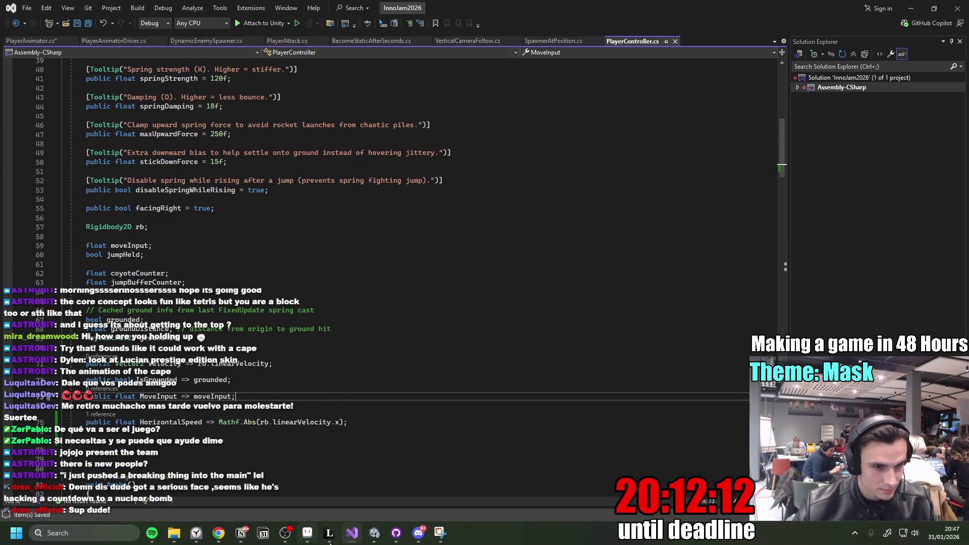
mouse_move(374, 534)
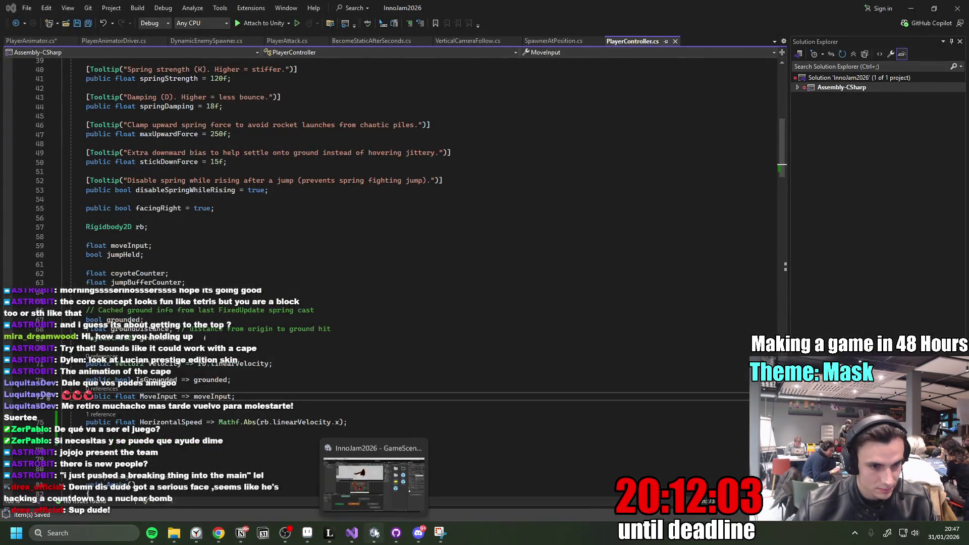
Check PlayerVisuals' Player Animator (Script) component, then go back to PlayerController.cs.
left_click(370, 484)
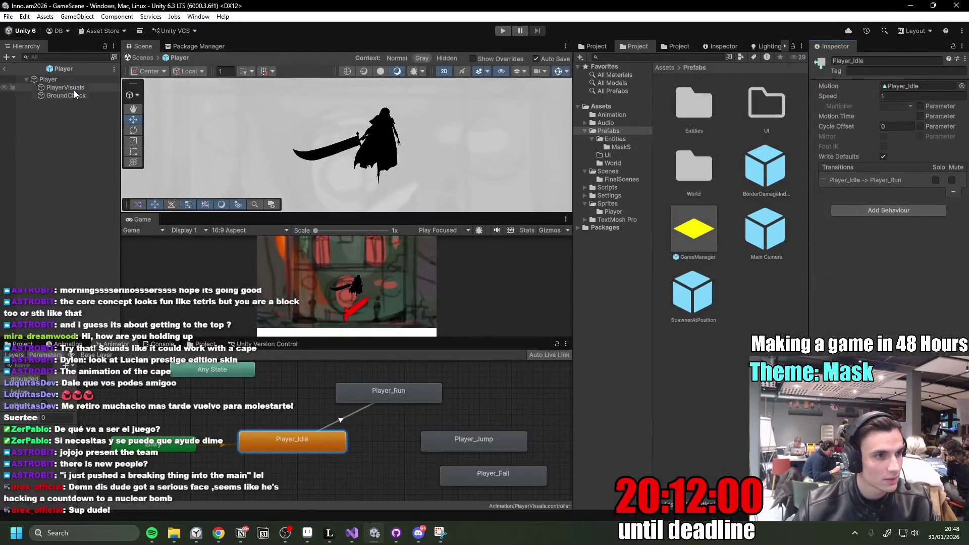
left_click(74, 89)
left_click(814, 289)
left_click(814, 290)
left_click(815, 290)
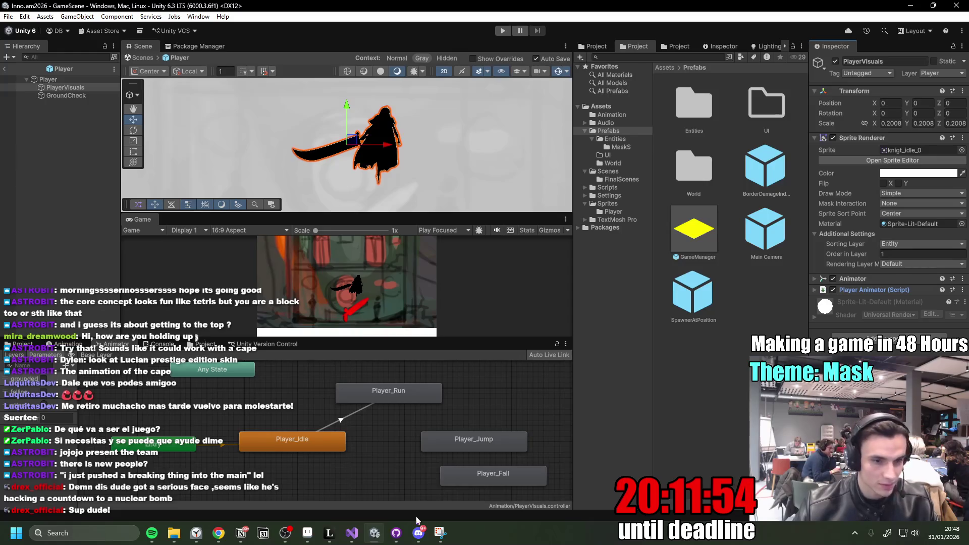
left_click(352, 533)
scroll(245, 309, "down", 12)
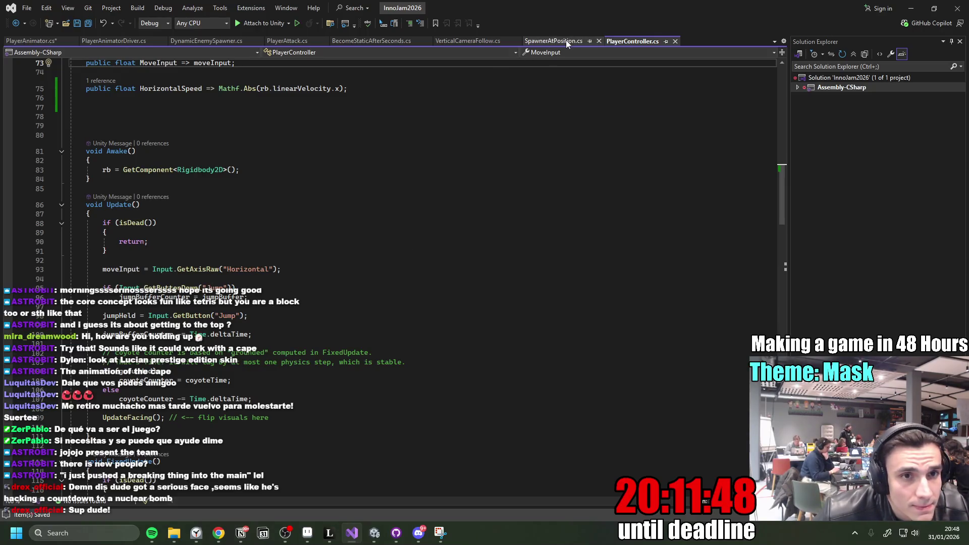
In PlayerAnimator.cs, trace where controller is used and make the controller field public.
left_click(36, 40)
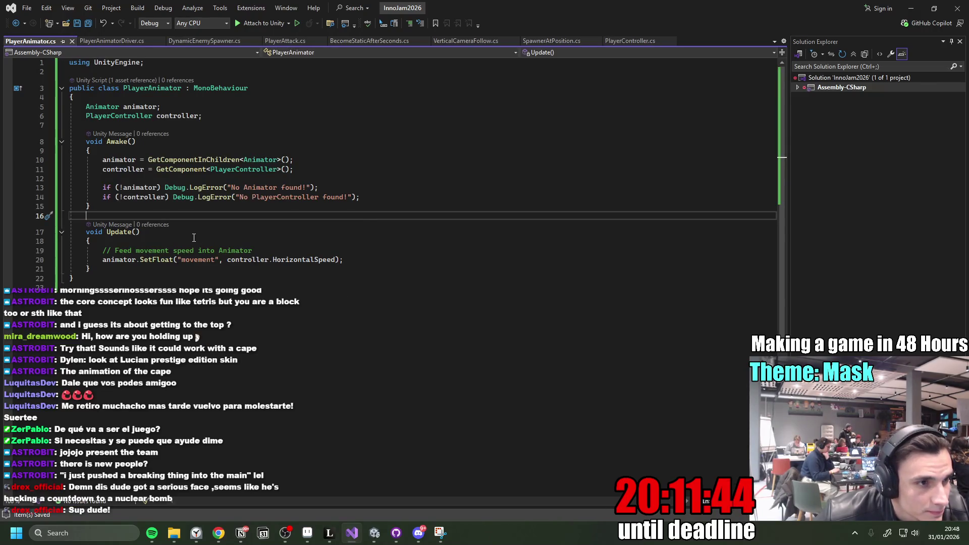
left_click(177, 236)
left_click(251, 268)
left_click(256, 261)
double_click(256, 261)
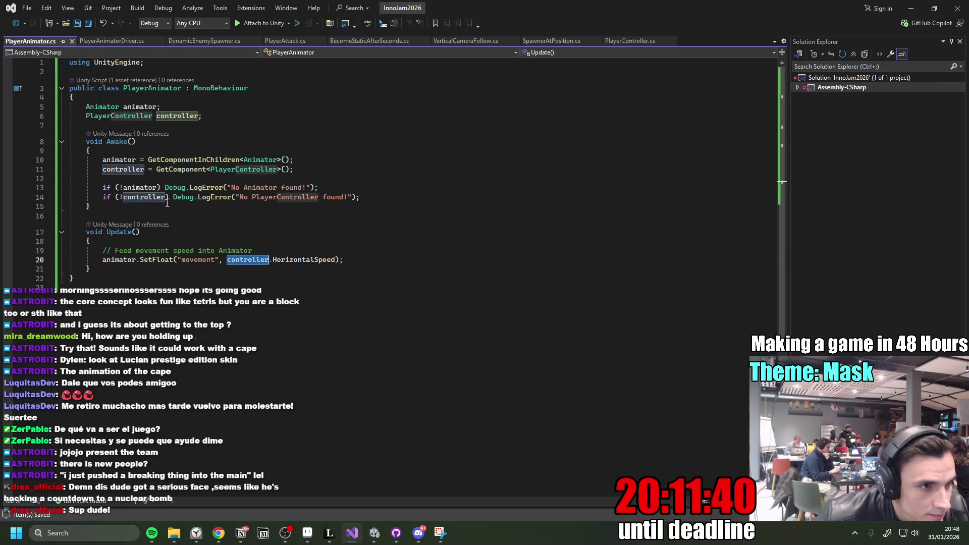
mouse_move(183, 187)
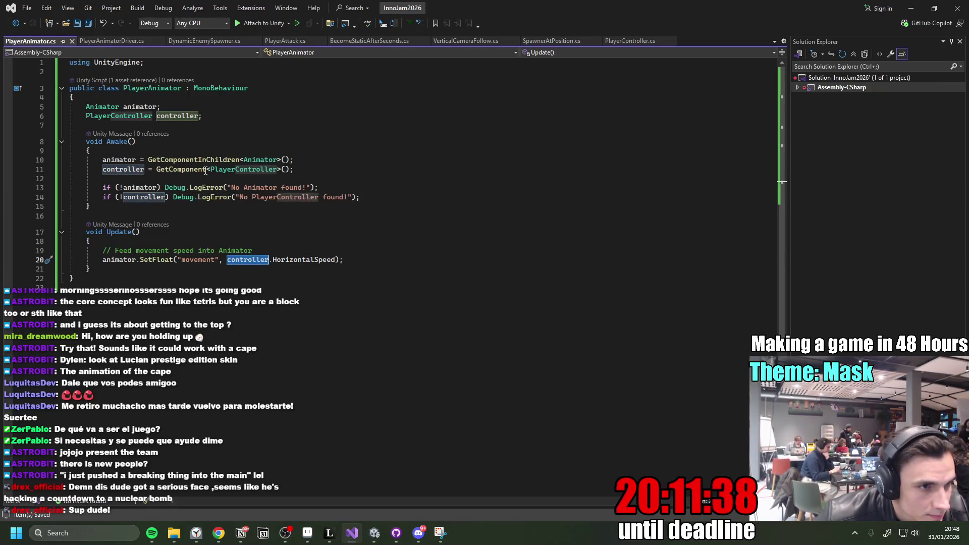
mouse_move(206, 170)
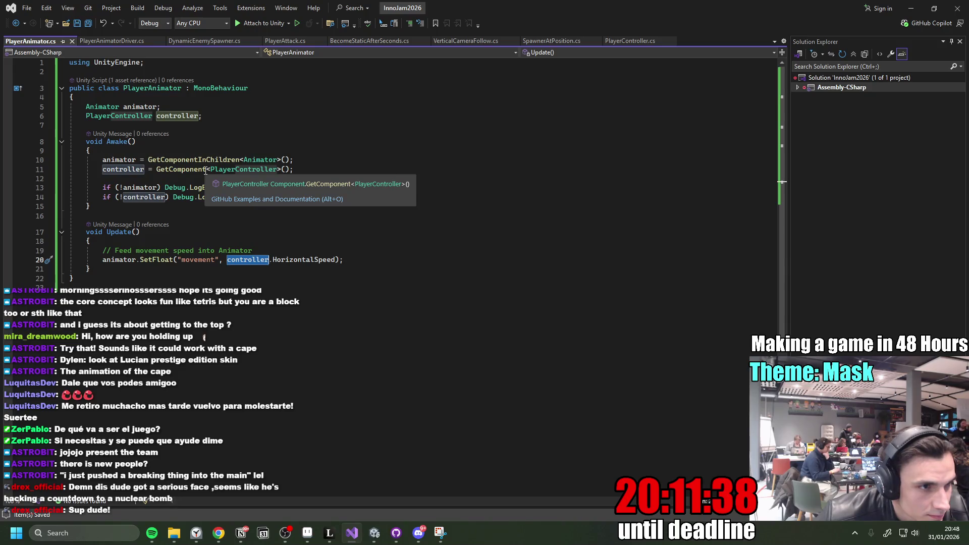
left_click(88, 116)
type("public")
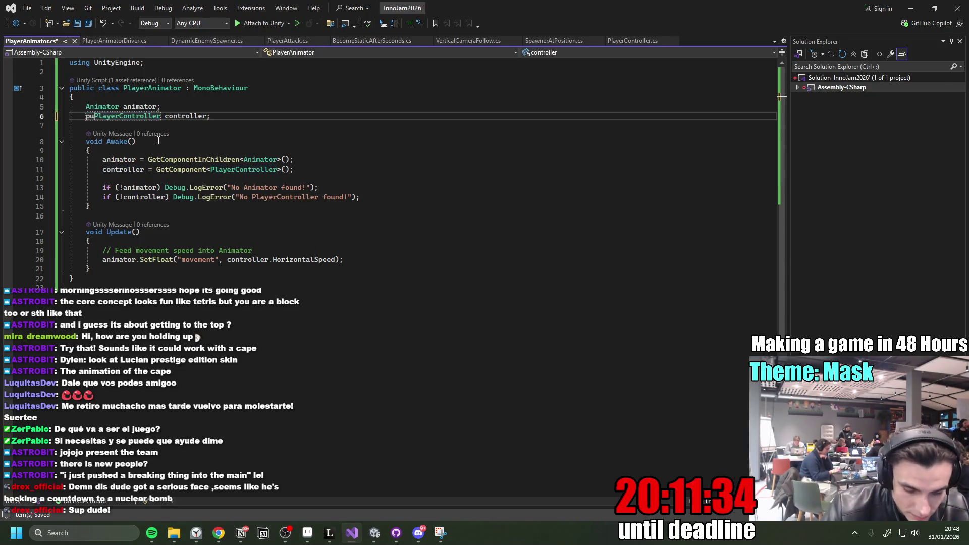
Delete the controller GetComponent lookup line and save the script.
left_click(215, 169)
triple_click(215, 169)
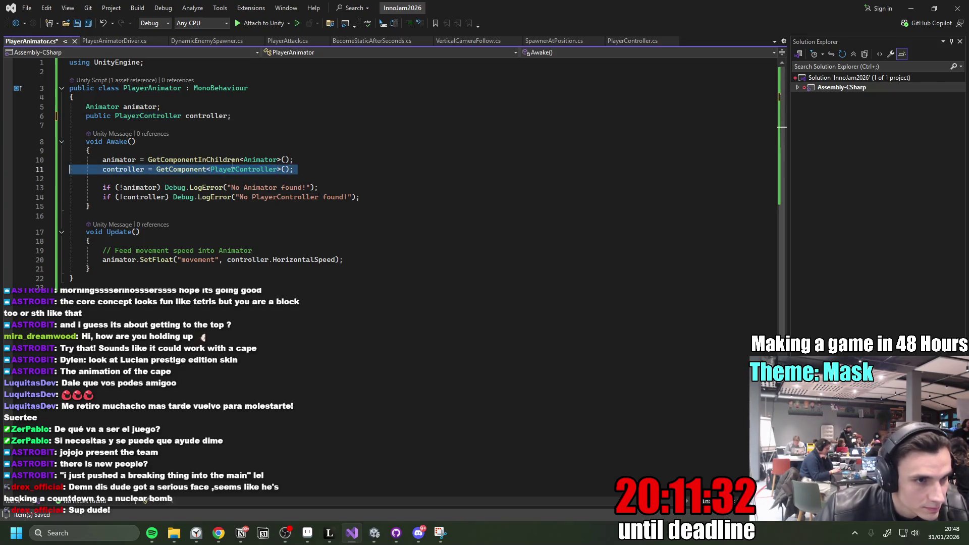
key("Delete")
left_click(348, 160)
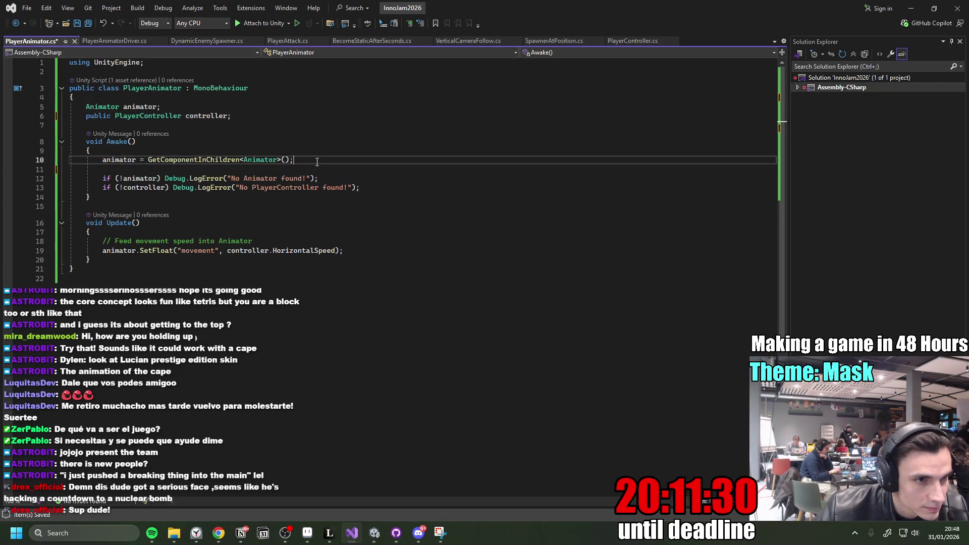
key("ctrl+s")
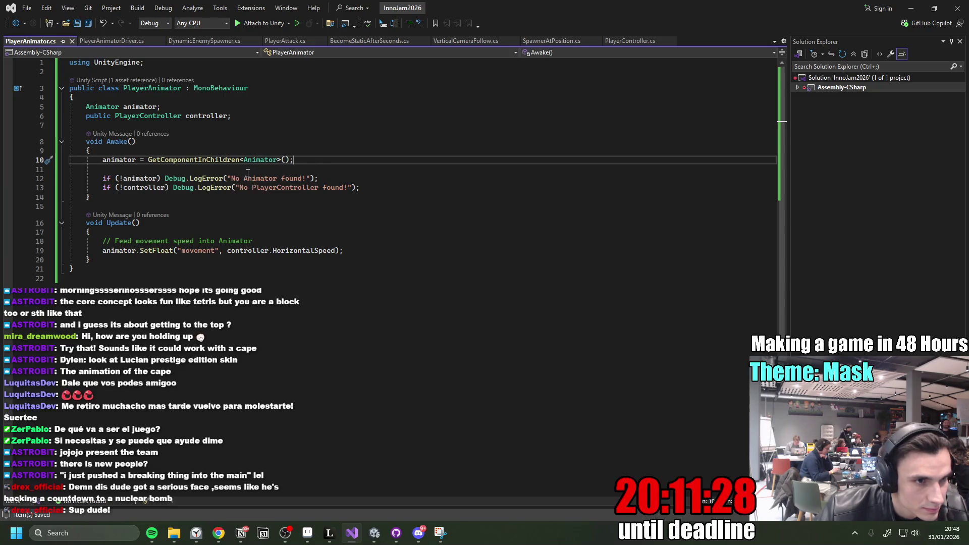
Replace GetComponentInChildren with GetComponent on line 10, save, and return to Unity.
mouse_move(374, 533)
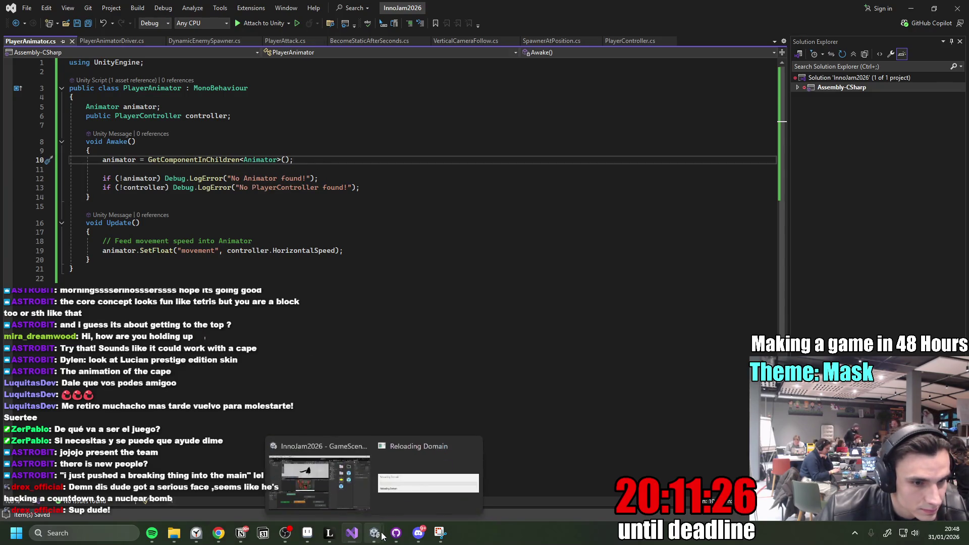
mouse_move(323, 478)
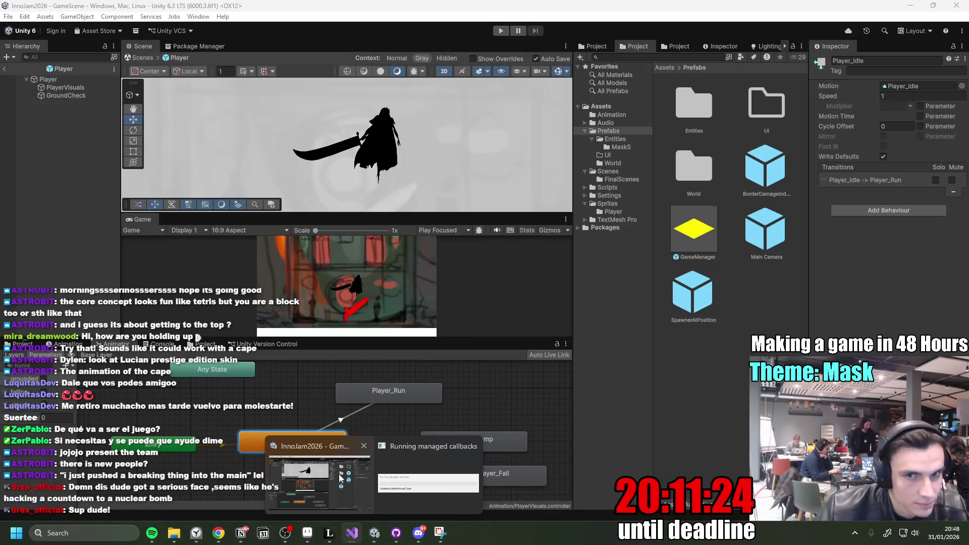
left_click(352, 533)
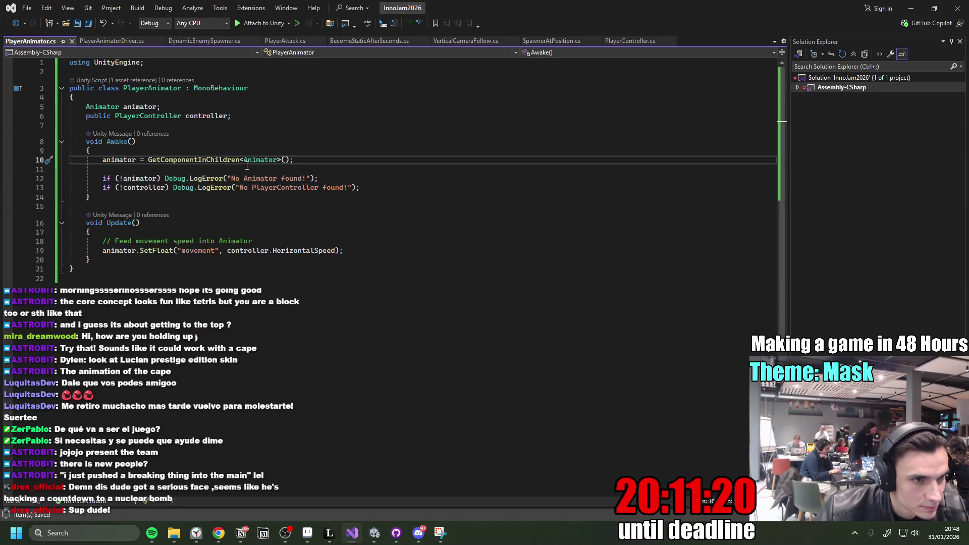
double_click(198, 161)
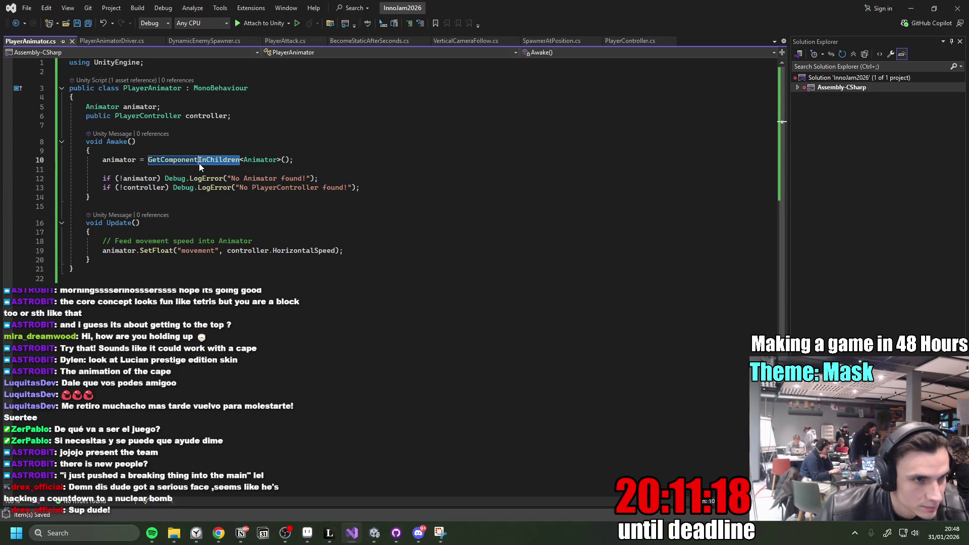
type("GetComponent")
key("Up")
left_click(279, 162)
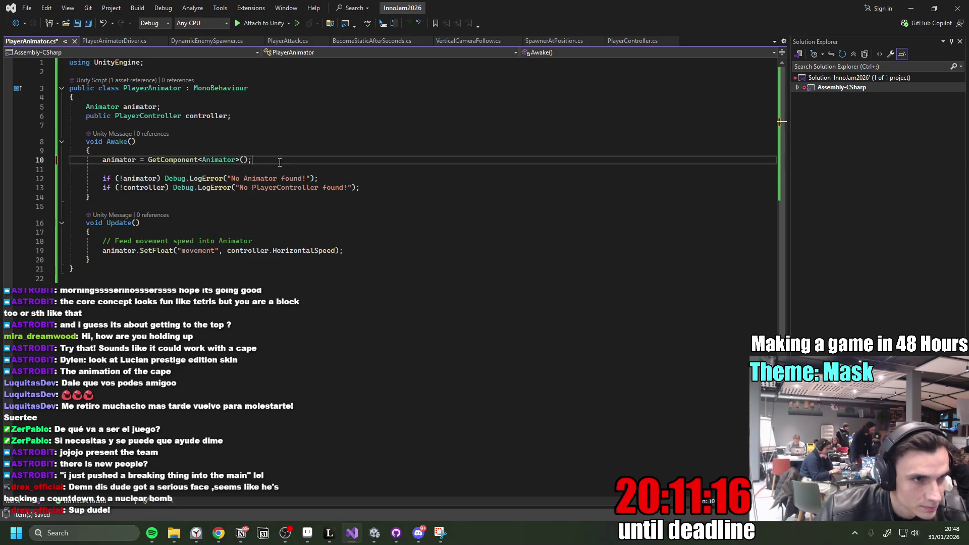
key("ctrl+s")
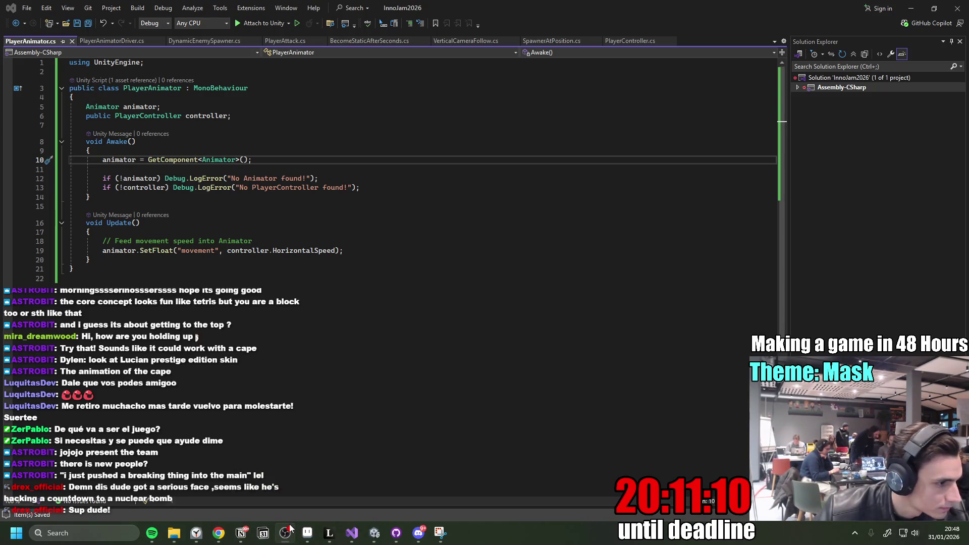
left_click(352, 533)
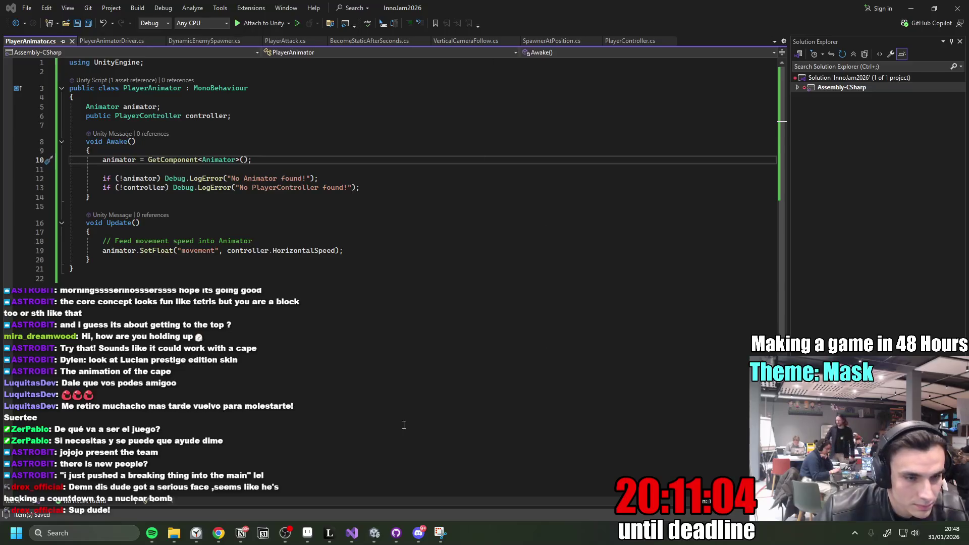
left_click(374, 534)
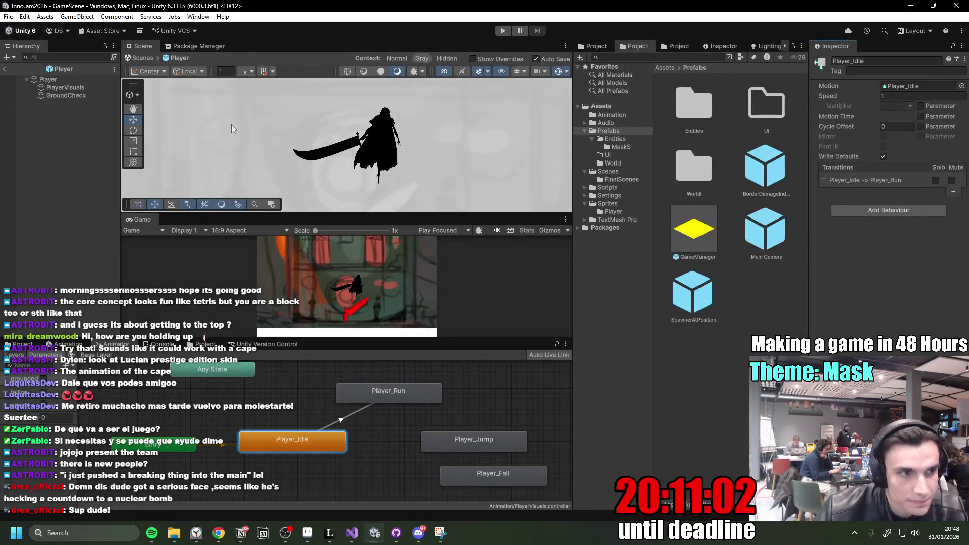
On PlayerVisuals, fill the Player Animator's Controller reference with the Player, then enter play mode.
left_click(77, 87)
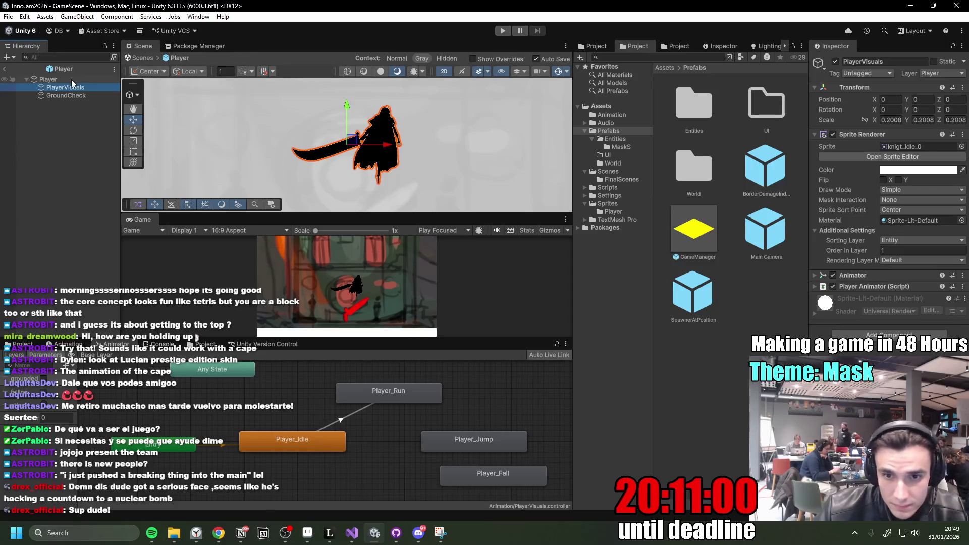
left_click(815, 286)
mouse_move(693, 258)
left_mouse_down()
mouse_move(76, 81)
mouse_move(151, 86)
mouse_move(908, 308)
left_mouse_up()
left_click(503, 32)
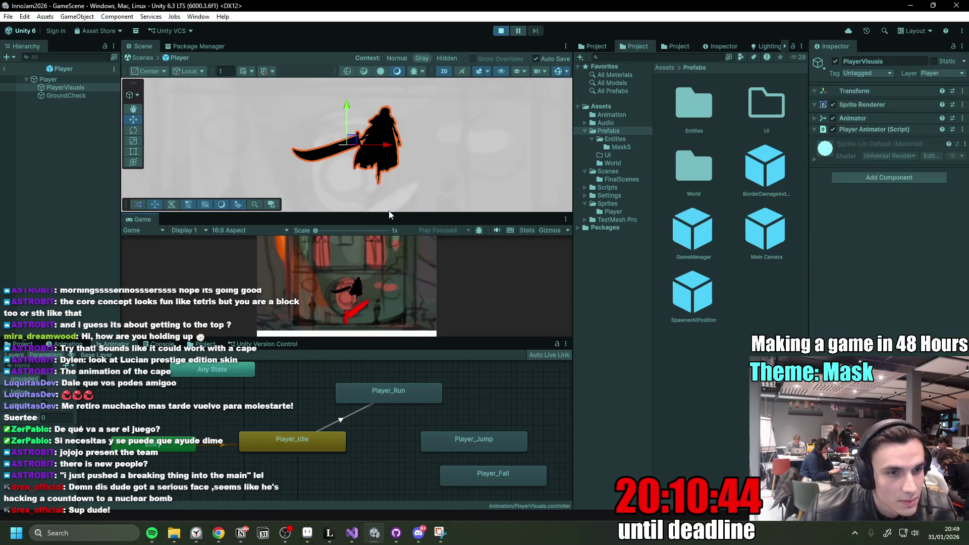
Maximize the Game view, move the character left and right, then stop the game.
double_click(148, 219)
key("a")
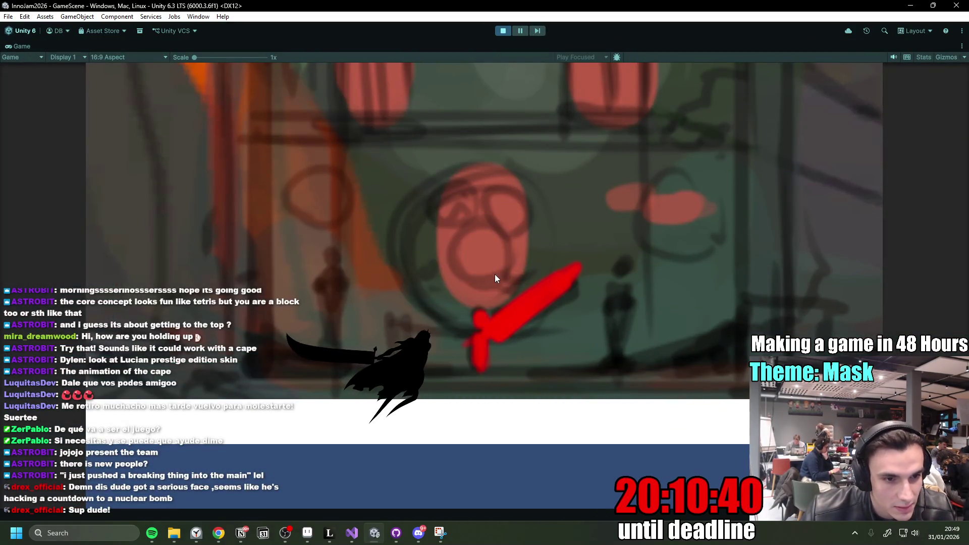
key("d")
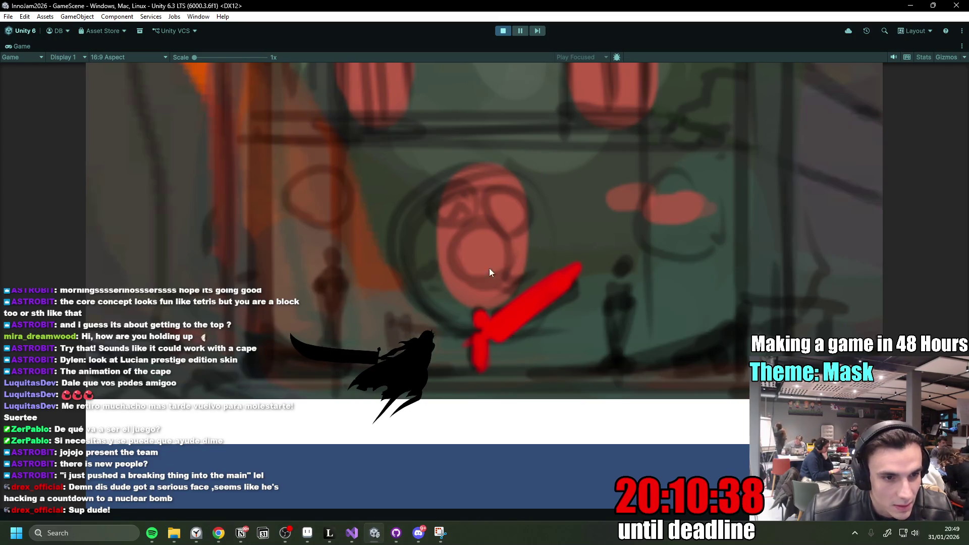
left_click(503, 31)
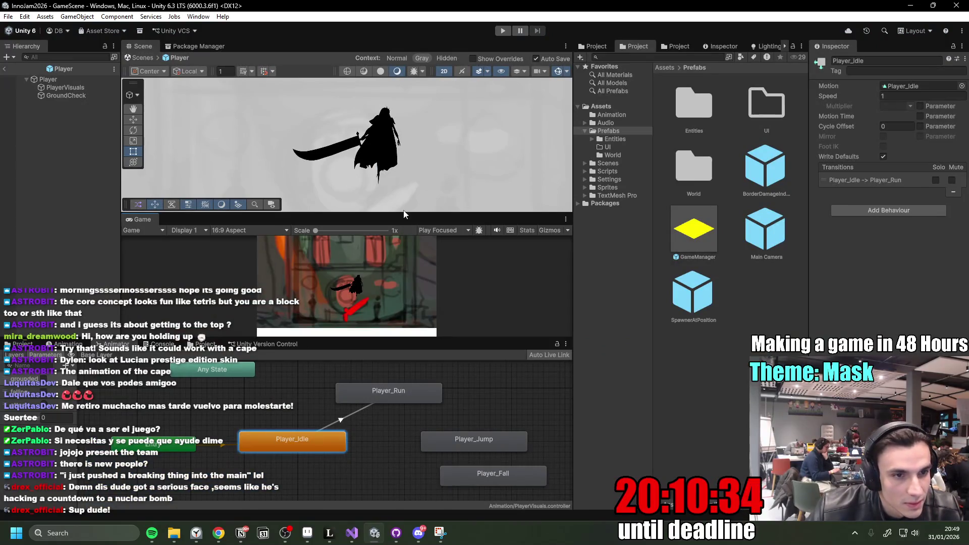
Make the Animator graph area taller and rearrange the Player_Idle and Player_Run states.
mouse_move(433, 338)
left_mouse_down()
mouse_move(438, 378)
mouse_move(438, 312)
left_mouse_up()
left_click_drag(398, 366, 393, 349)
left_click_drag(292, 415, 279, 438)
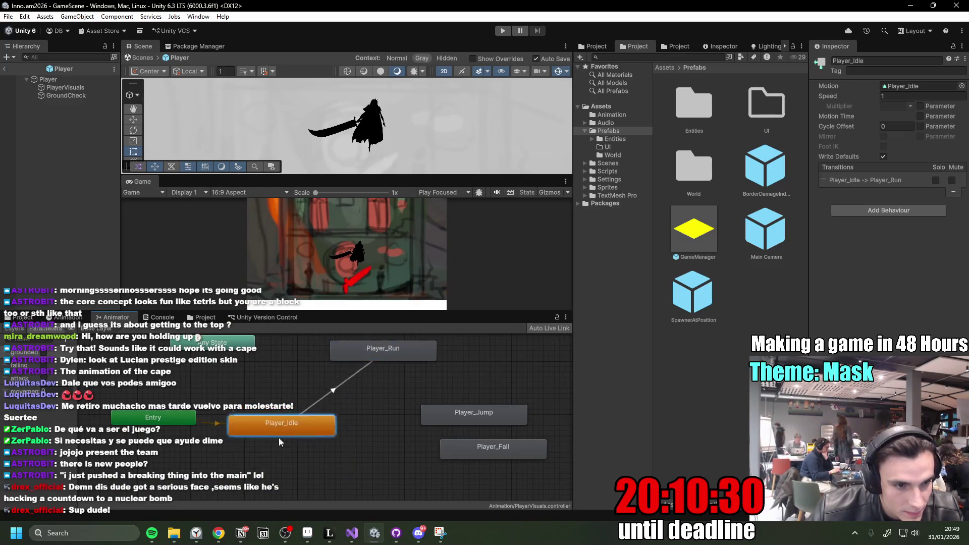
left_click_drag(196, 417, 164, 401)
left_click(277, 421)
left_click_drag(277, 421, 318, 410)
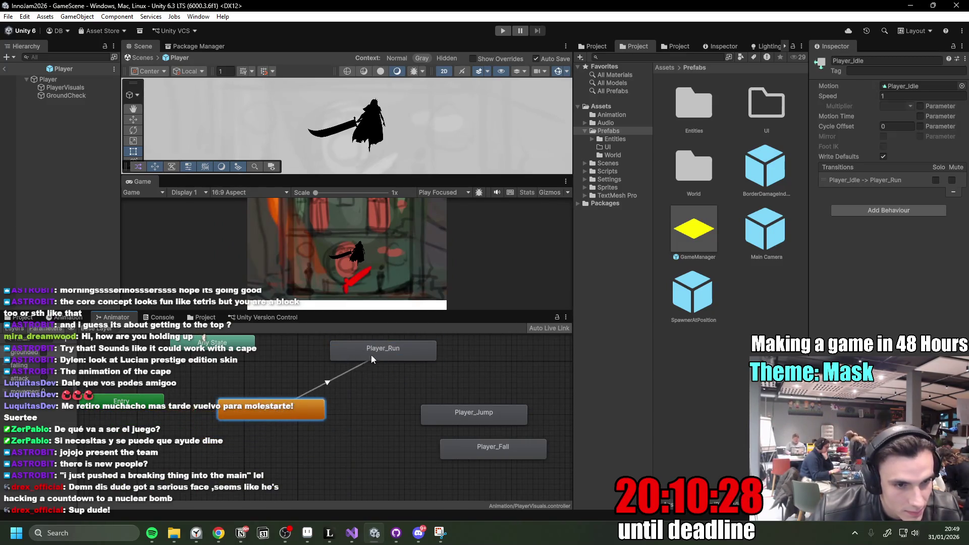
Create a transition from Player_Run back to Player_Idle.
left_click_drag(371, 356, 362, 352)
left_click_drag(267, 413, 266, 390)
right_click(353, 354)
left_click(374, 360)
left_click(296, 395)
Nudge Player_Run into place and select the new Run-to-Idle transition.
mouse_move(330, 360)
left_mouse_down()
mouse_move(342, 339)
mouse_move(391, 357)
mouse_move(305, 369)
mouse_move(308, 383)
mouse_move(335, 368)
mouse_move(319, 375)
left_mouse_up()
key("ctrl+z")
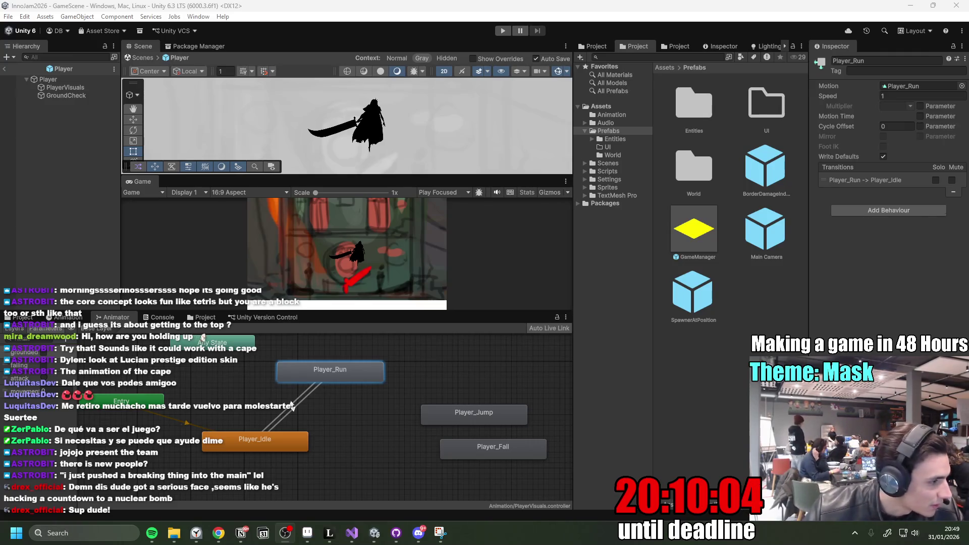
left_click_drag(343, 372, 359, 382)
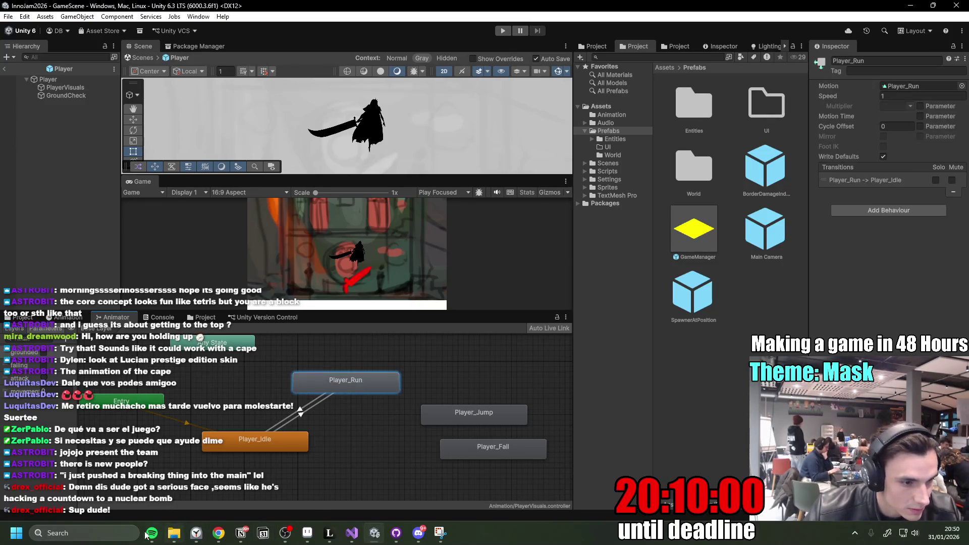
left_click(285, 532)
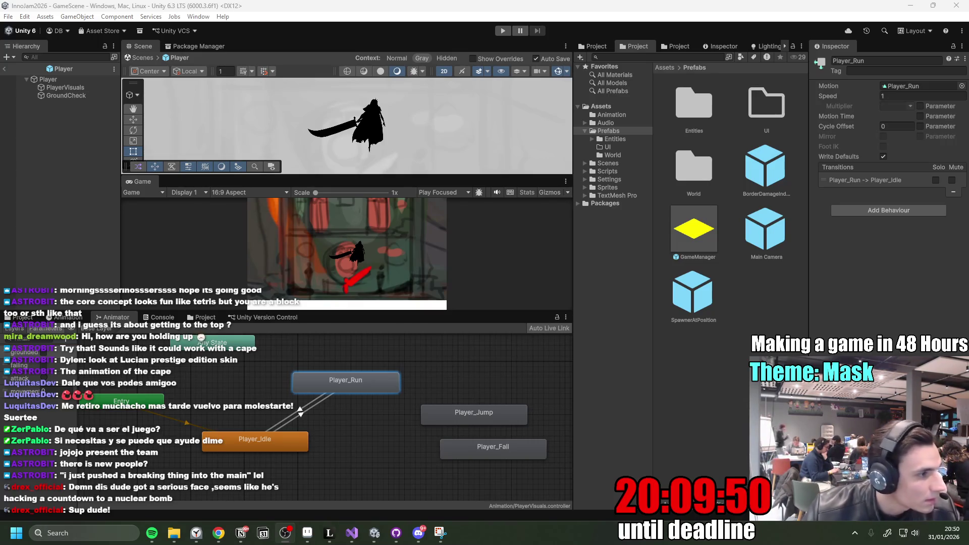
left_click(301, 415)
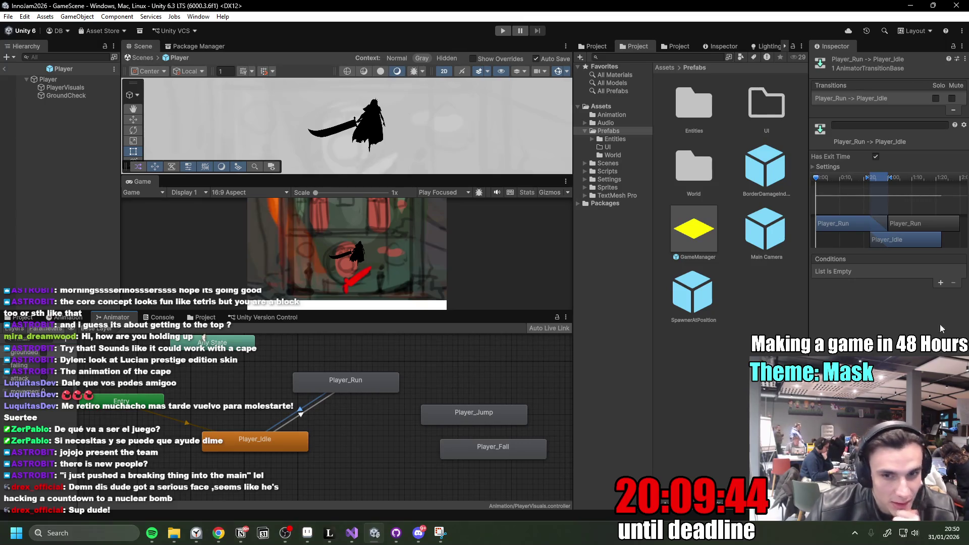
Give the Player_Run to Player_Idle transition a condition of movement Less 1.
left_click(941, 284)
left_click(879, 272)
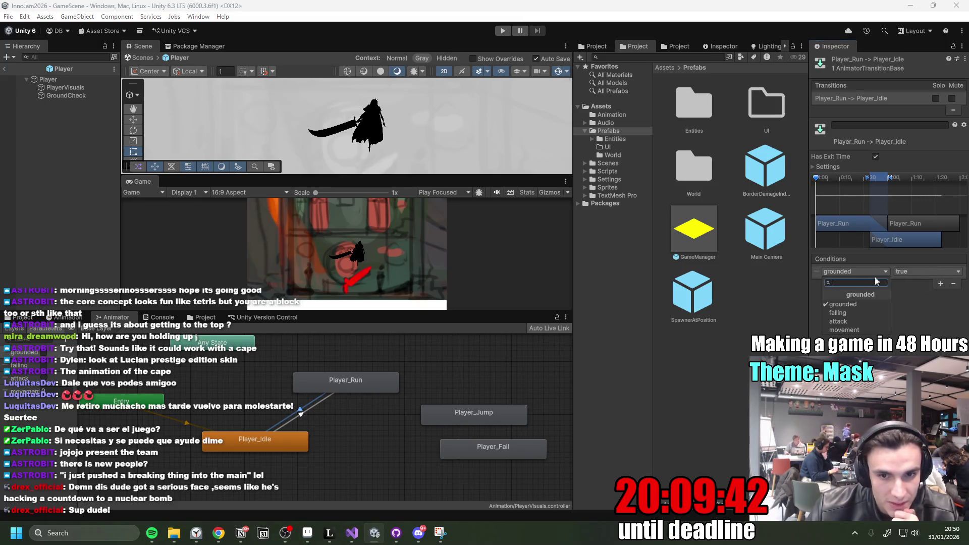
left_click(850, 306)
left_click(304, 413)
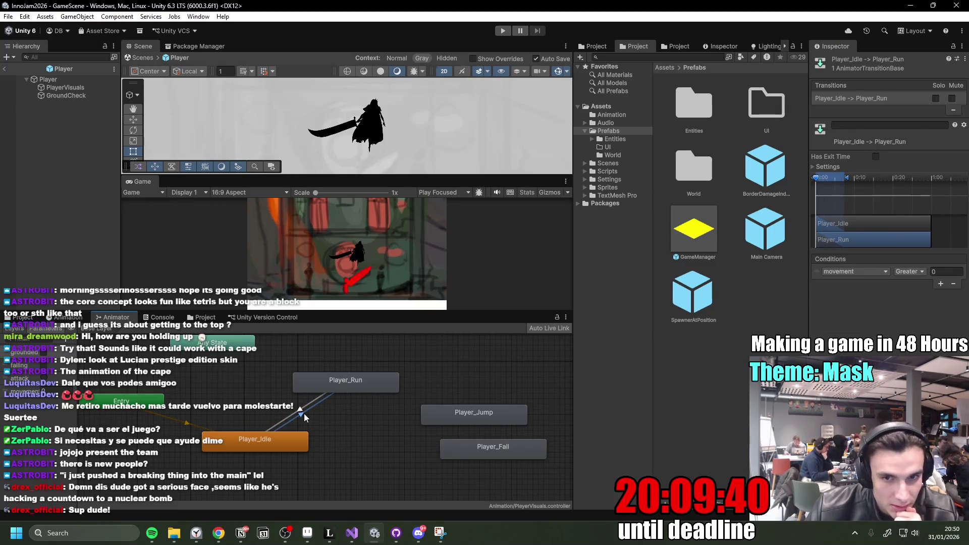
left_click(298, 411)
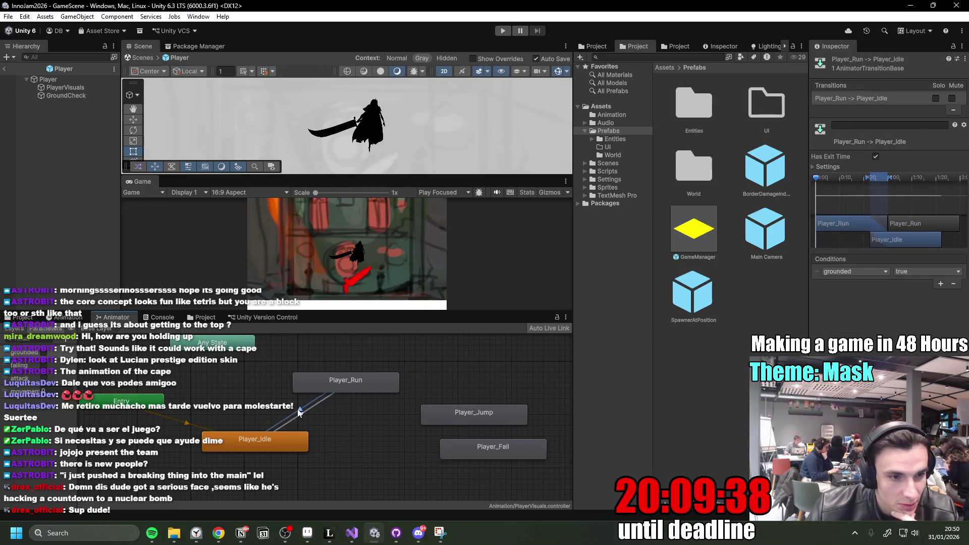
left_click(864, 272)
left_click(844, 330)
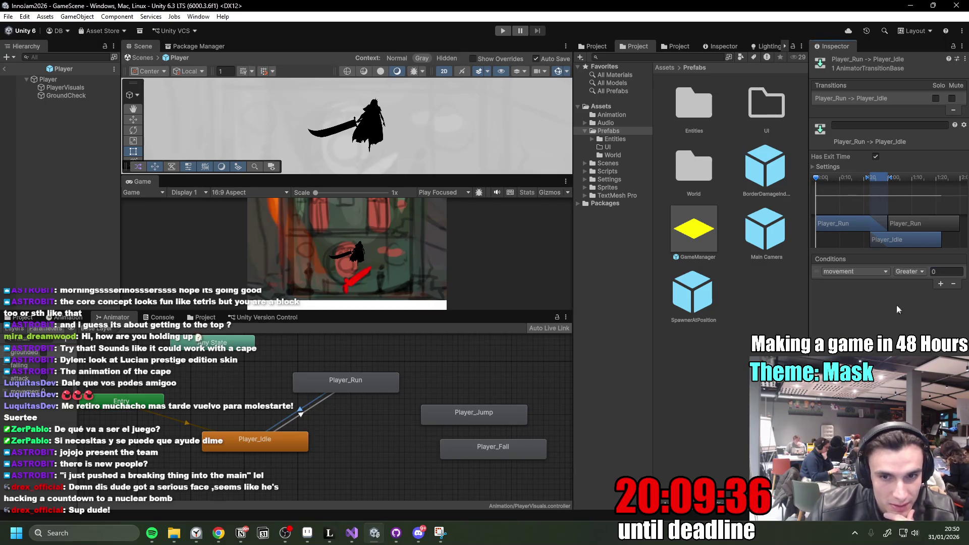
left_click(908, 272)
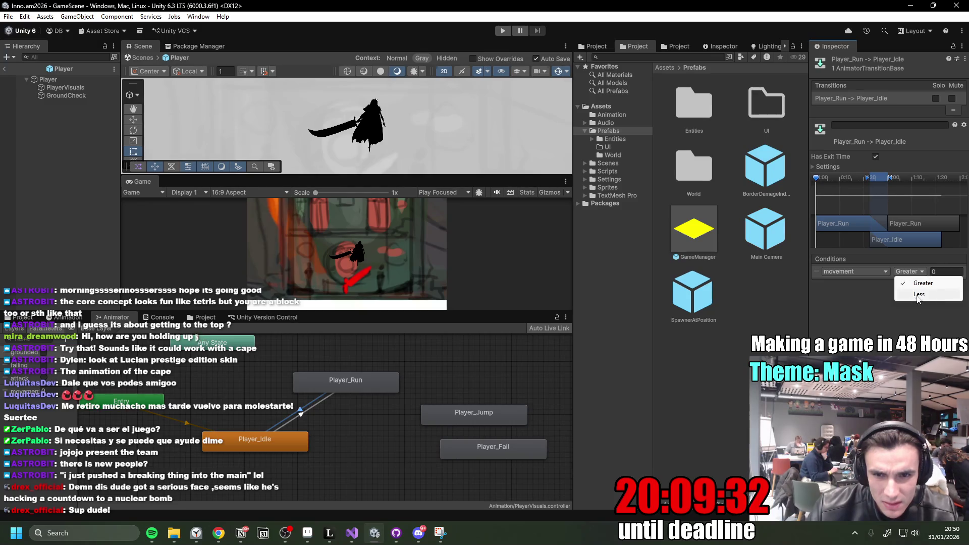
left_click(920, 295)
left_click(943, 273)
type("1")
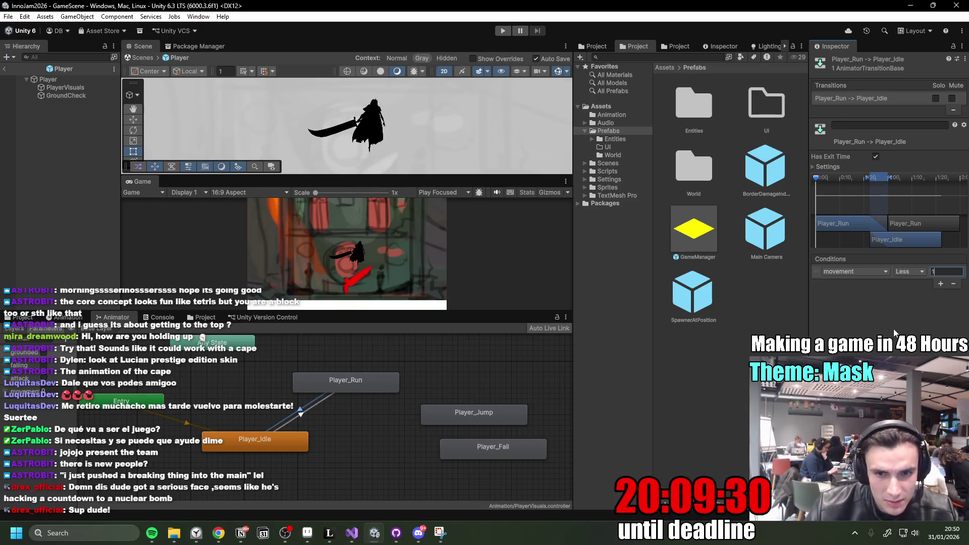
Add a grounded true condition to both Idle/Run transitions and start the game.
left_click(300, 417)
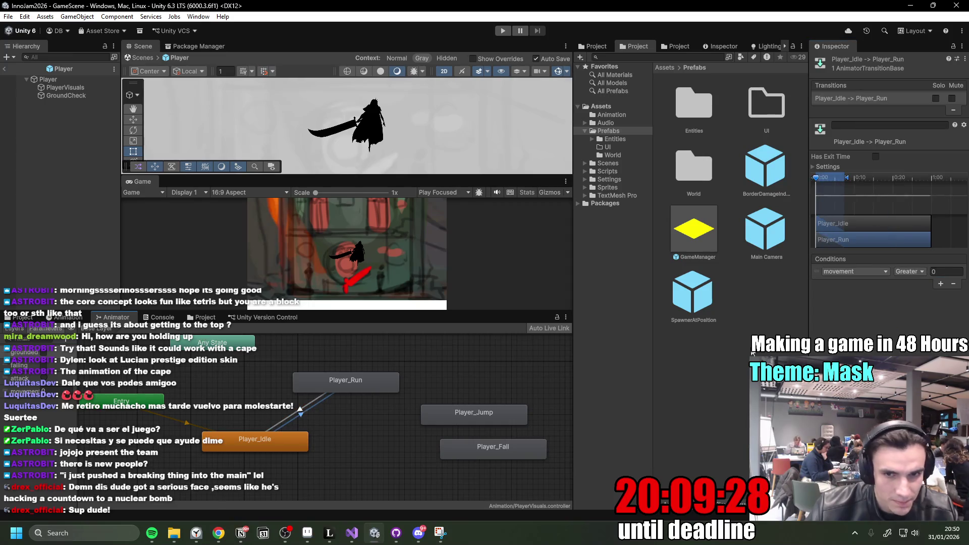
left_click(941, 284)
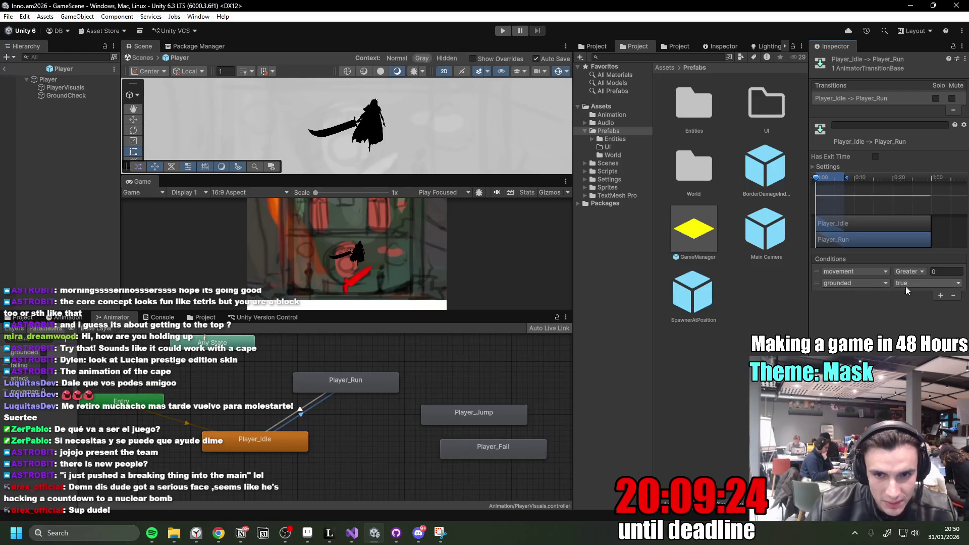
left_click(302, 414)
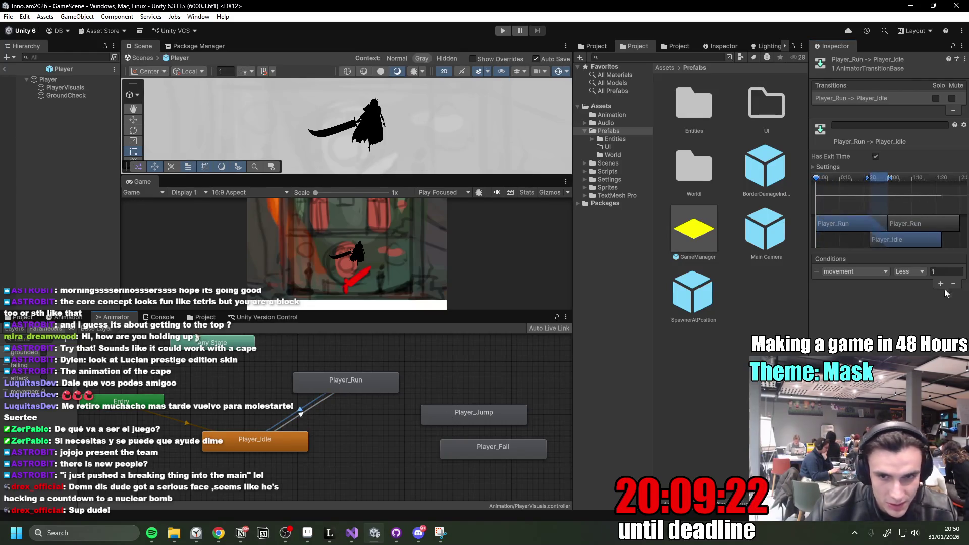
left_click(938, 283)
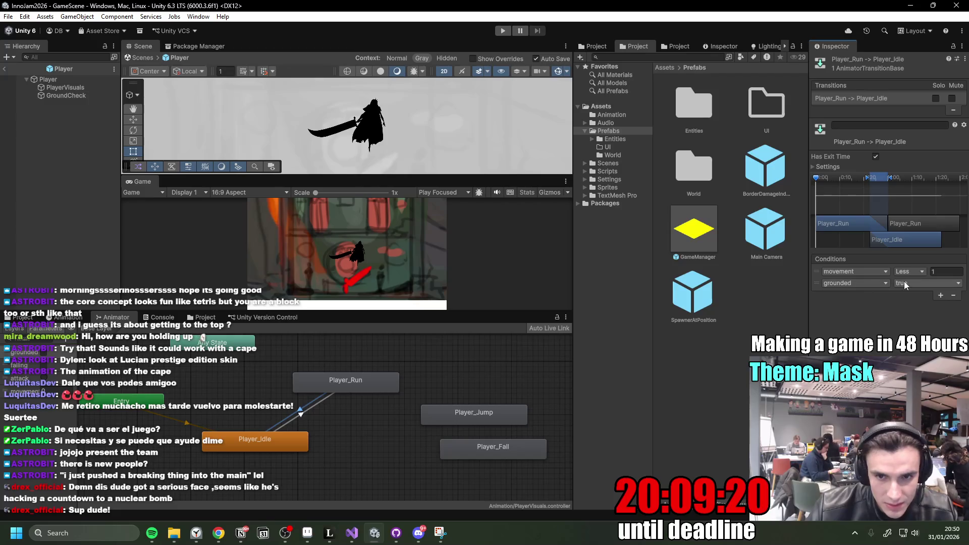
left_click(503, 30)
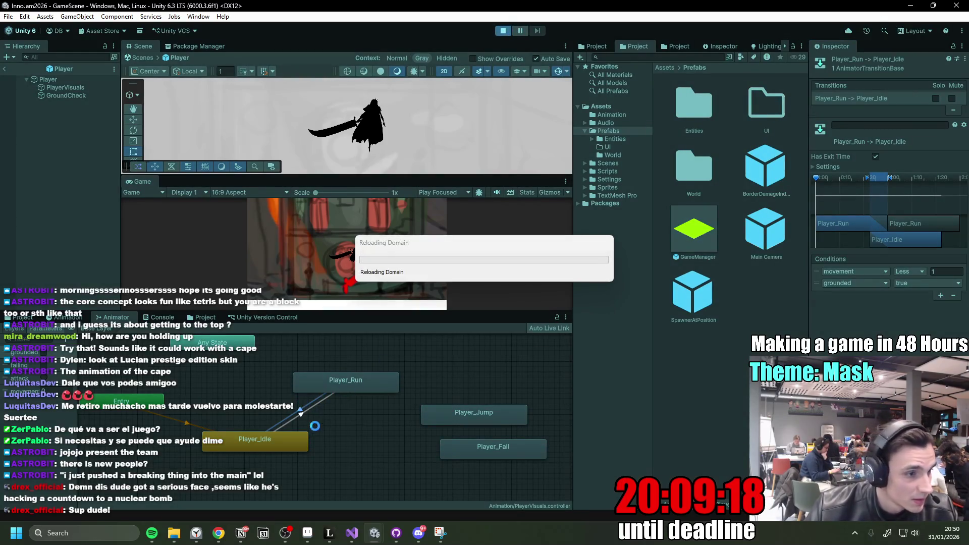
left_click(349, 540)
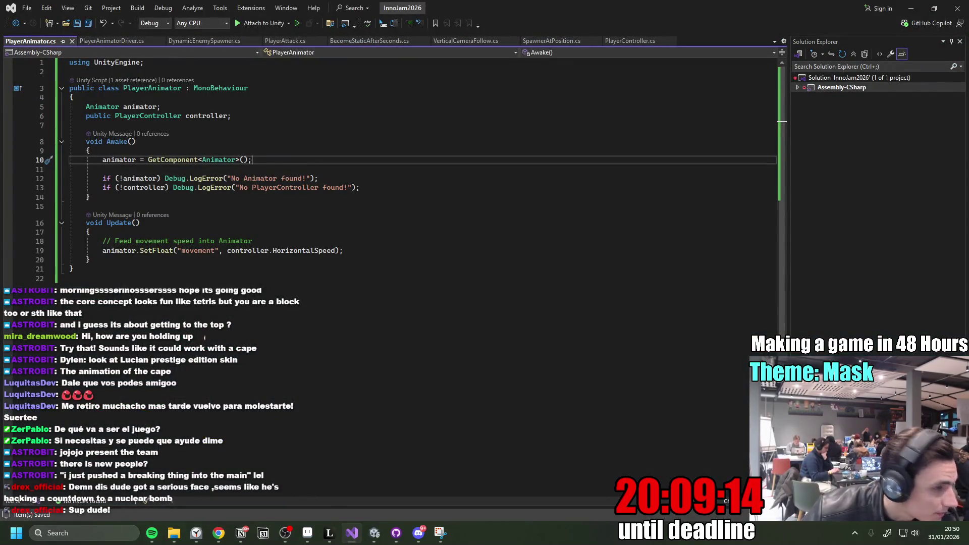
Duplicate the SetFloat line and turn the copy into animator.SetBool("grounded", ...).
triple_click(158, 249)
key("ctrl+c")
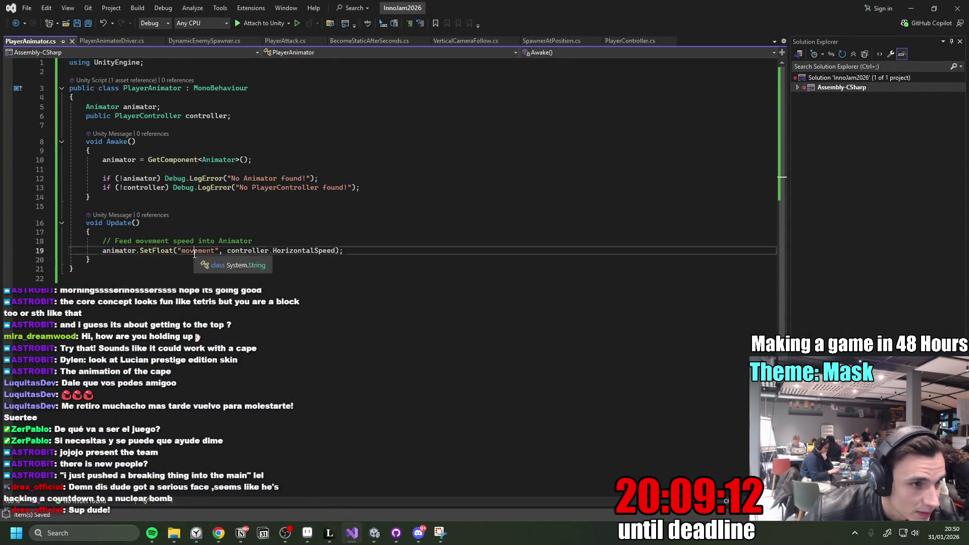
left_click(354, 251)
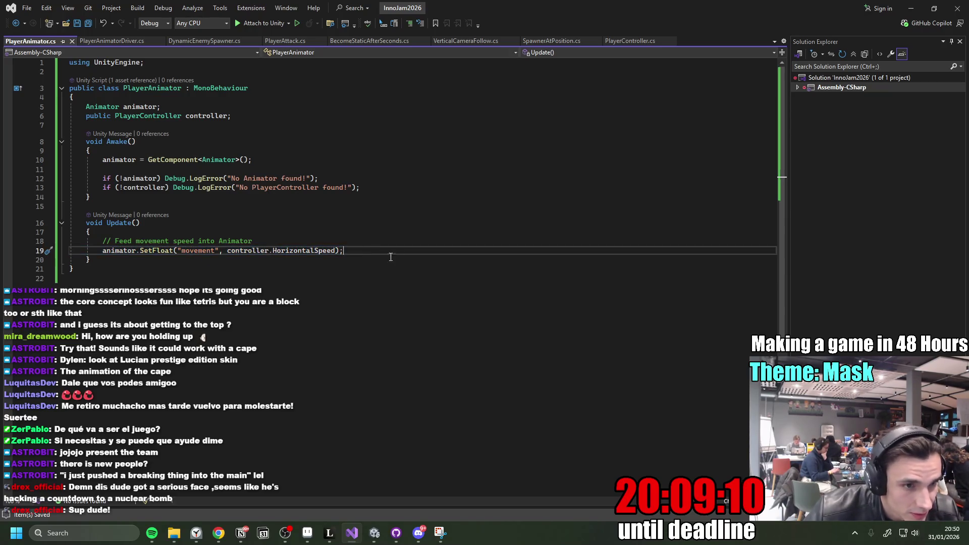
key("Return")
key("ctrl+v")
double_click(211, 260)
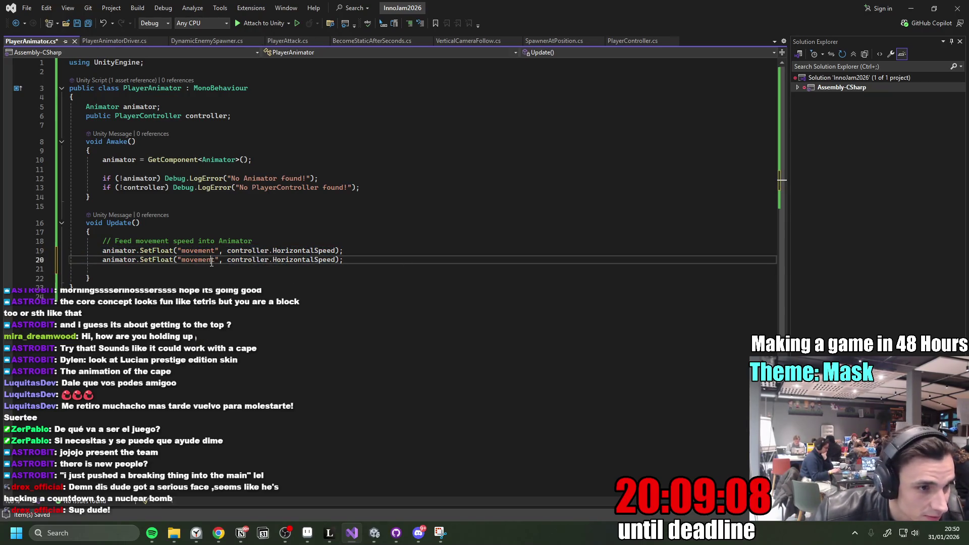
type("grounded")
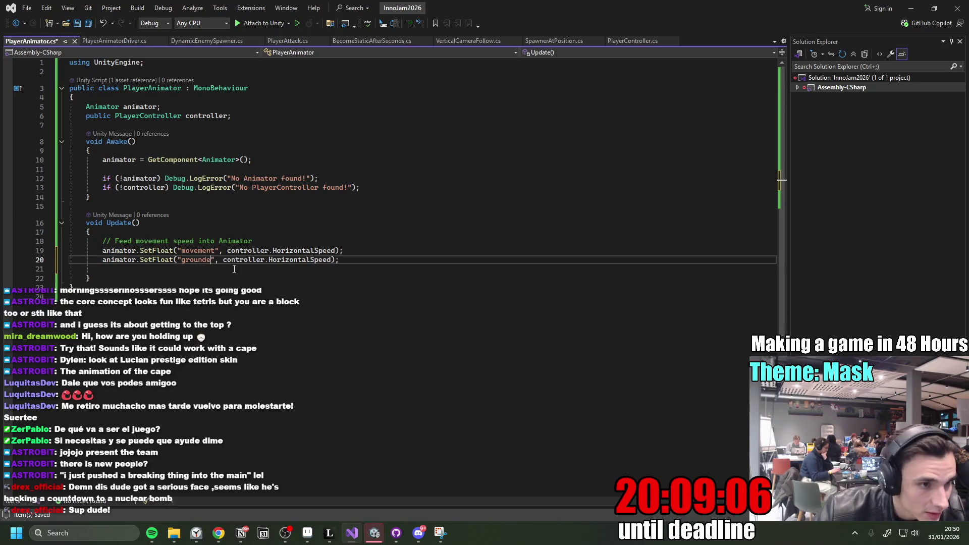
key("ctrl+Left")
key("ctrl+Left")
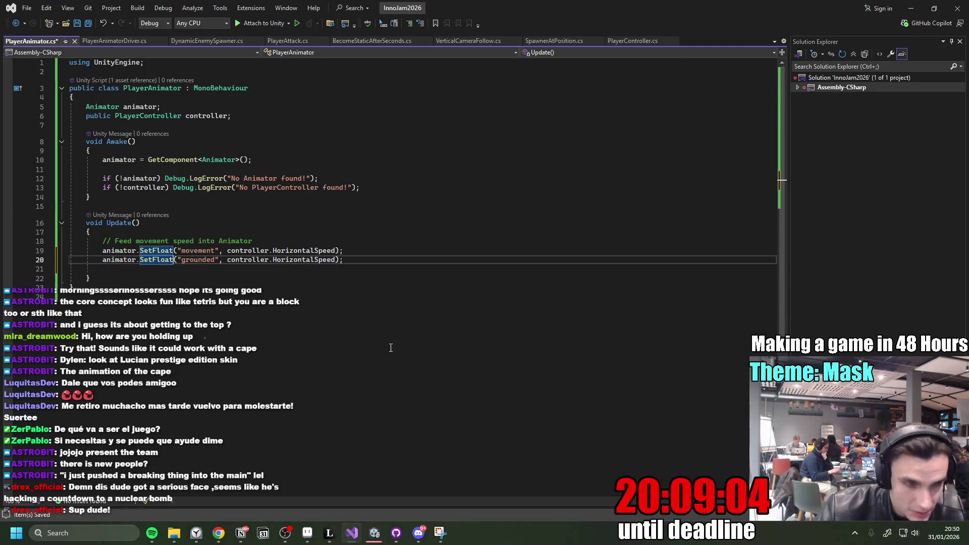
key("BackSpace")
key("BackSpace")
key("BackSpace")
type("Bool")
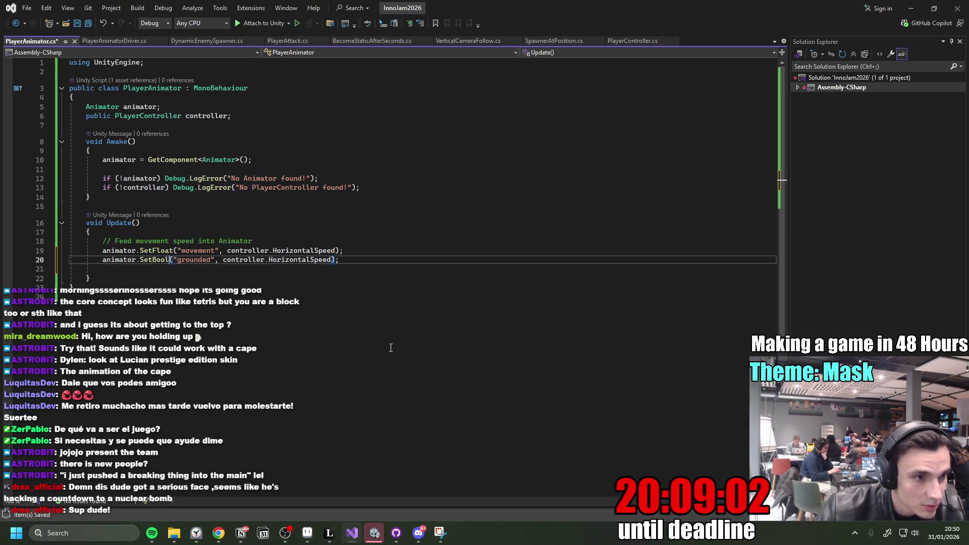
Pass controller.IsGrounded as the grounded value, checking IsGrounded's definition in PlayerController.
double_click(298, 260)
key("BackSpace")
type("gr")
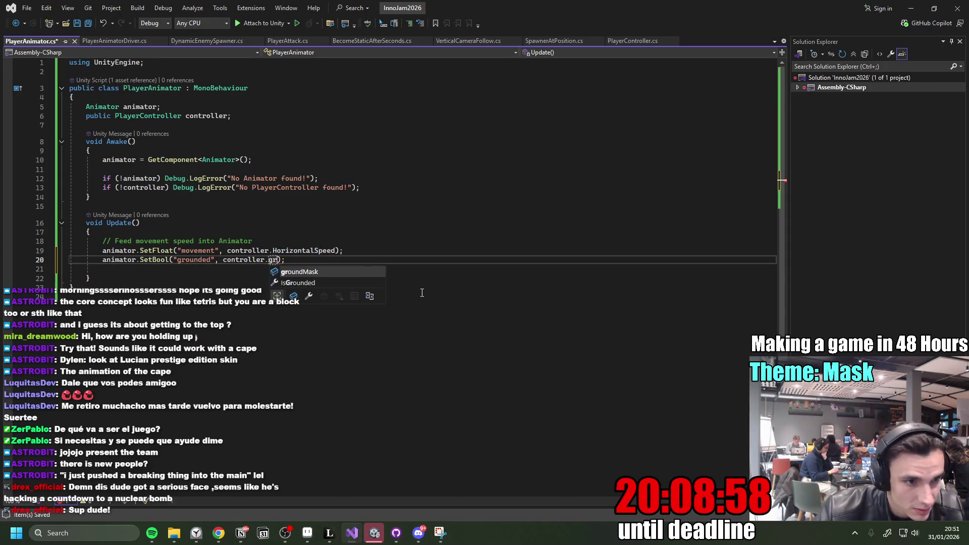
double_click(309, 287)
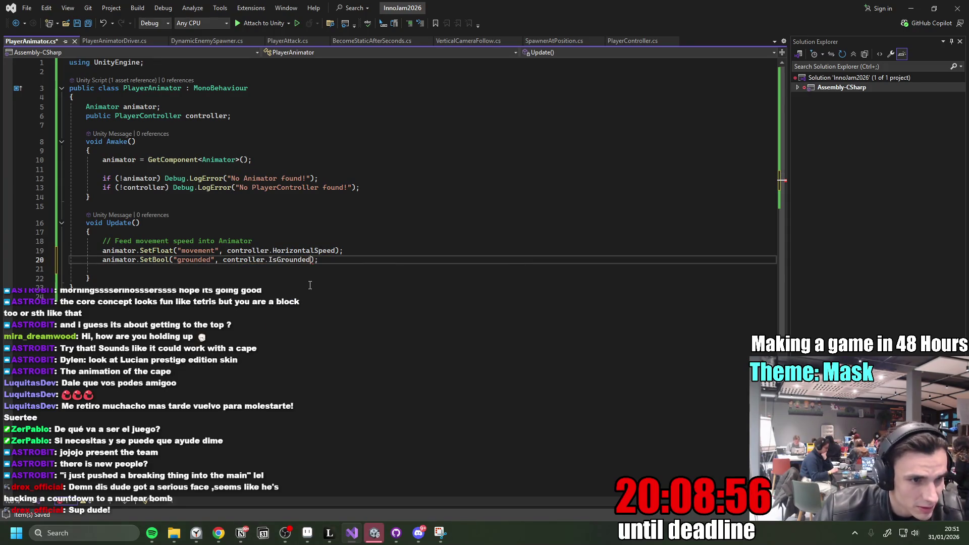
key("F12")
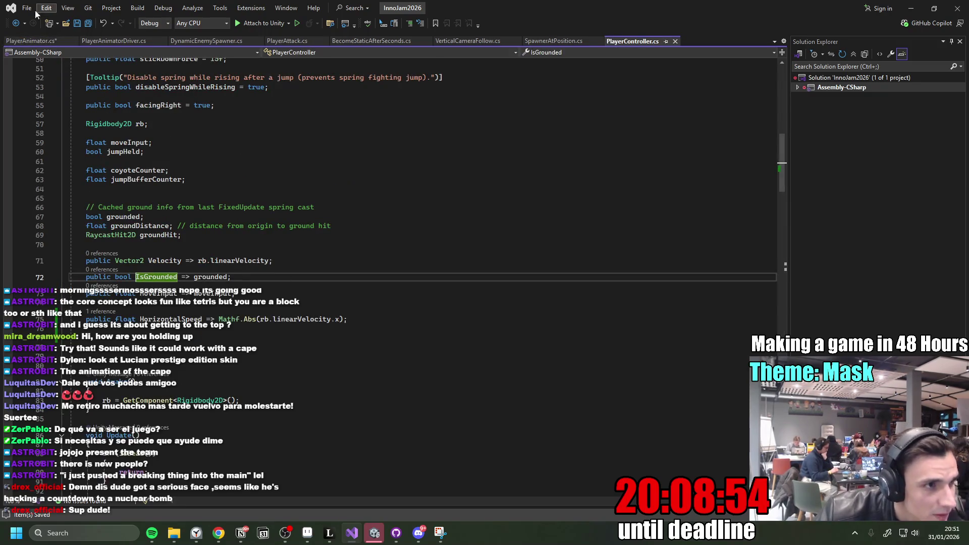
left_click(16, 23)
left_click(357, 226)
left_click(465, 259)
mouse_move(374, 532)
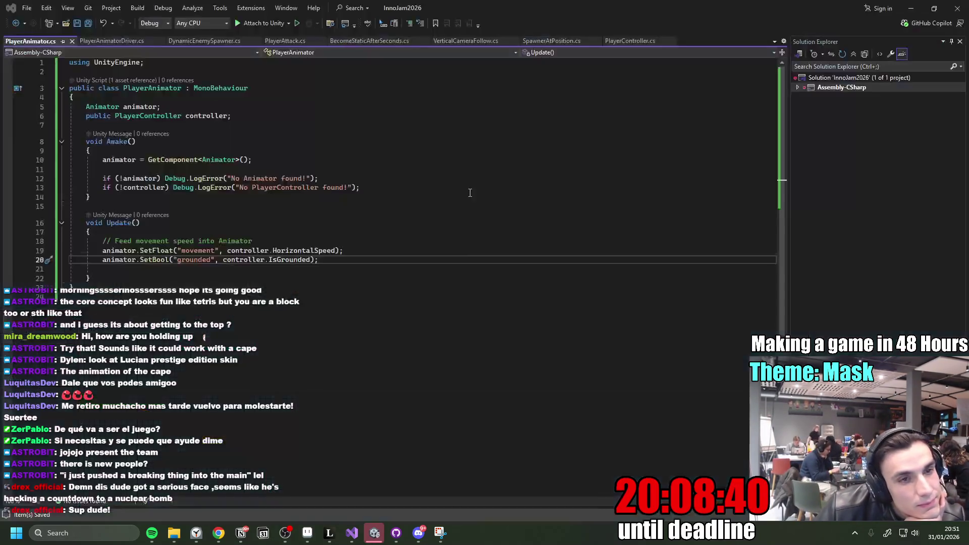
Stop the game, show the Console, relaunch play mode, then bring up the Miro task board.
key("alt+Tab")
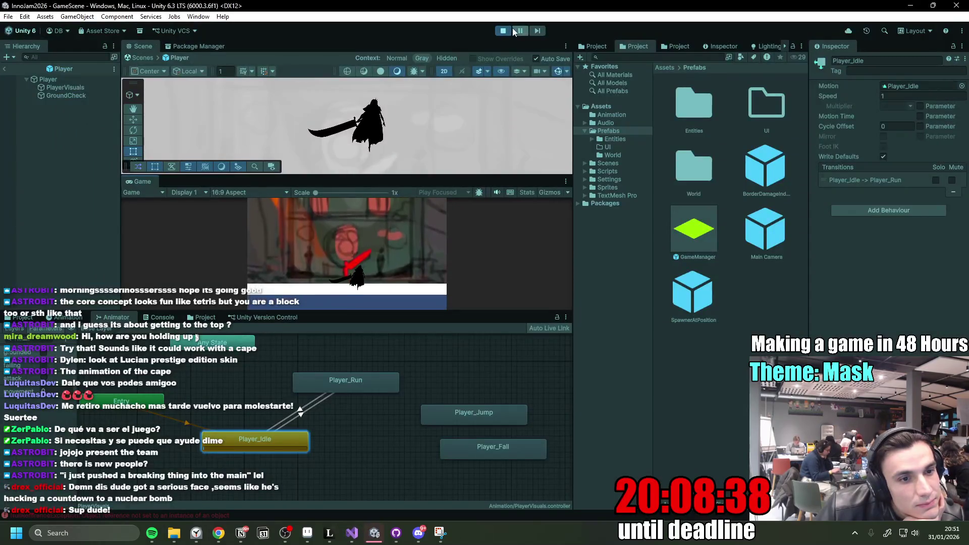
left_click(507, 30)
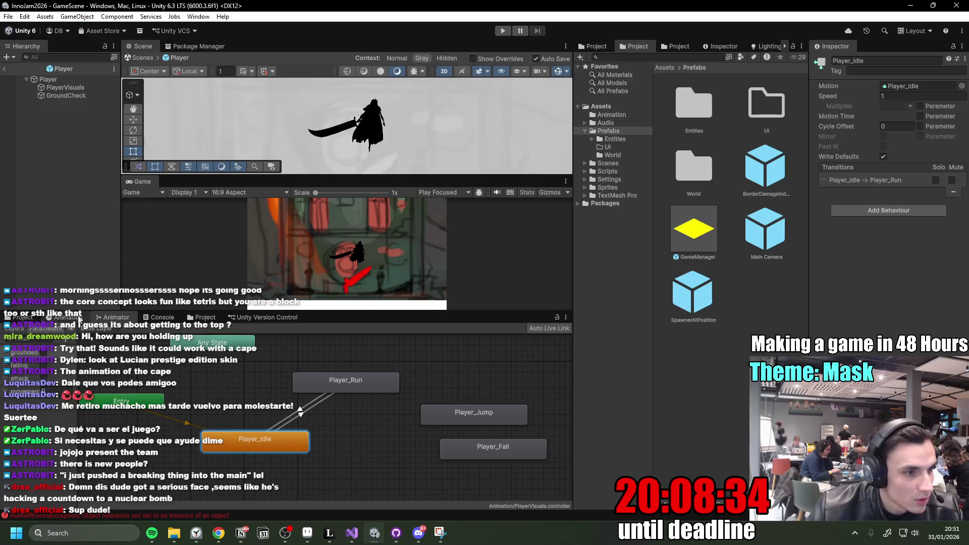
left_click(160, 317)
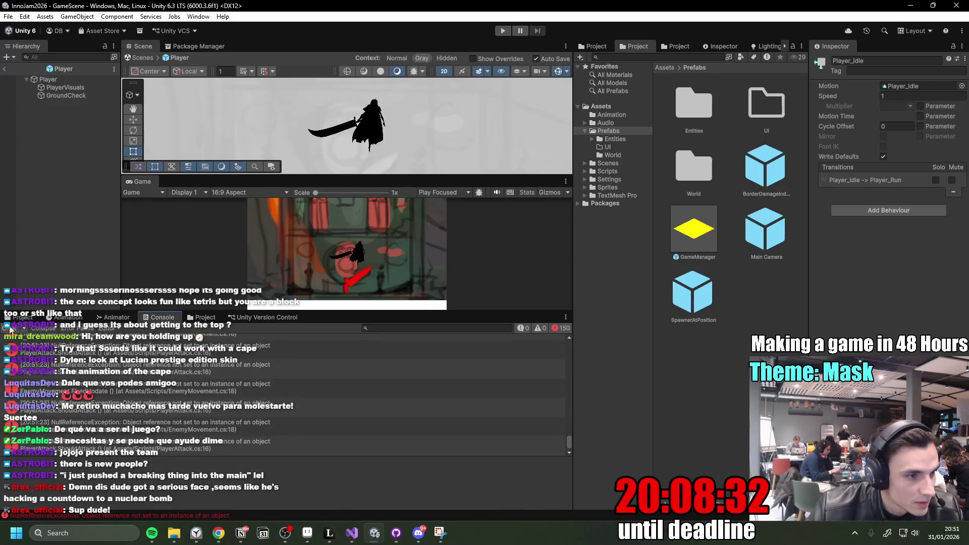
key("ctrl+p")
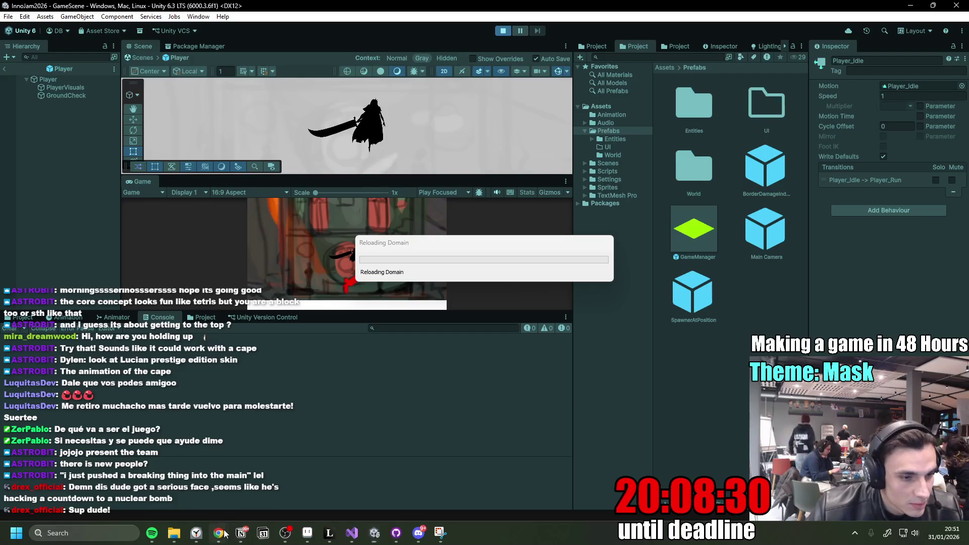
mouse_move(222, 531)
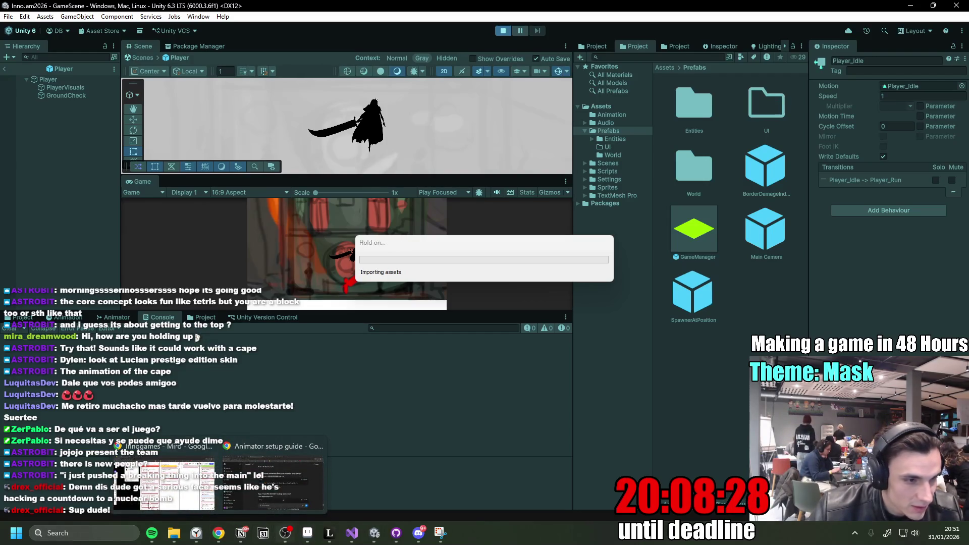
key("alt+Tab")
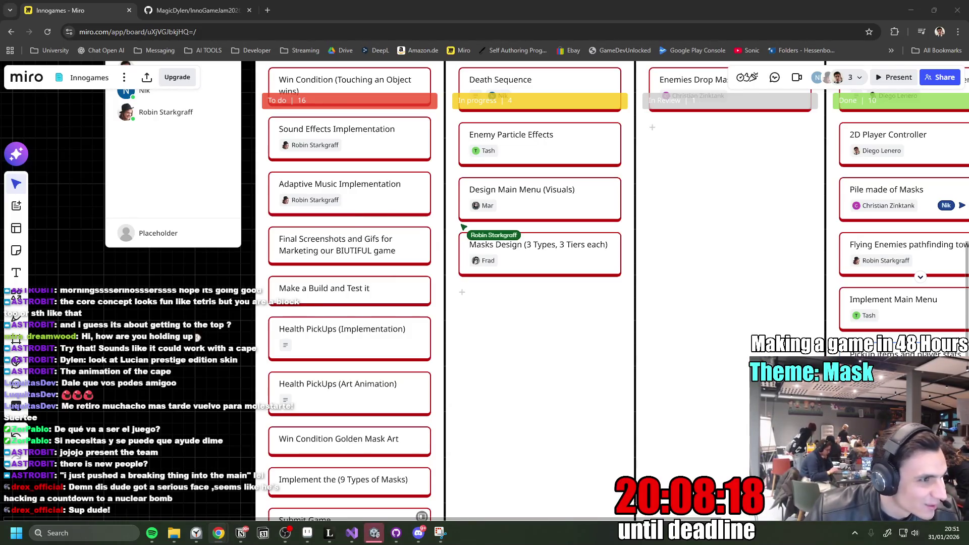
key("alt+Tab")
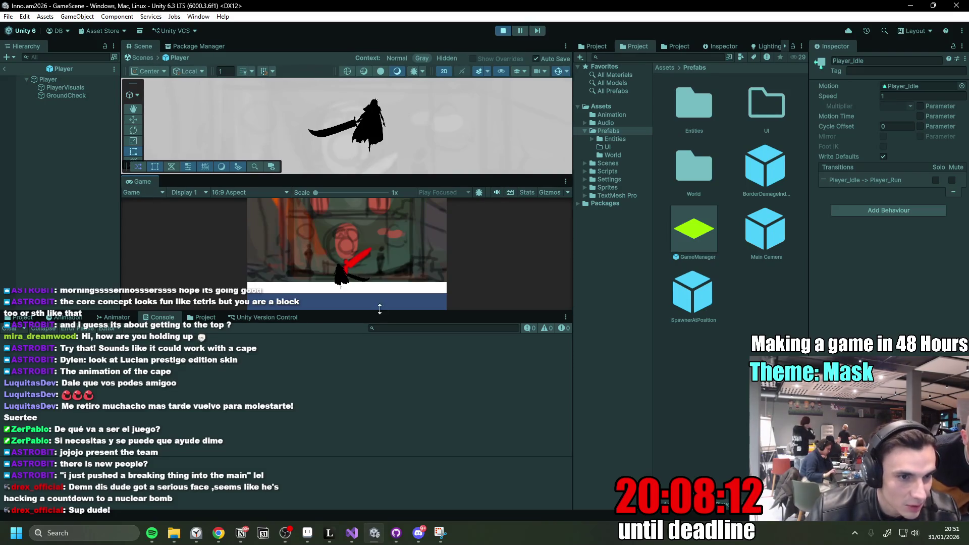
Enlarge the views, run the player left and right, stop the game, and select PlayerVisuals.
mouse_move(290, 173)
left_mouse_down()
mouse_move(403, 235)
mouse_move(409, 198)
left_mouse_up()
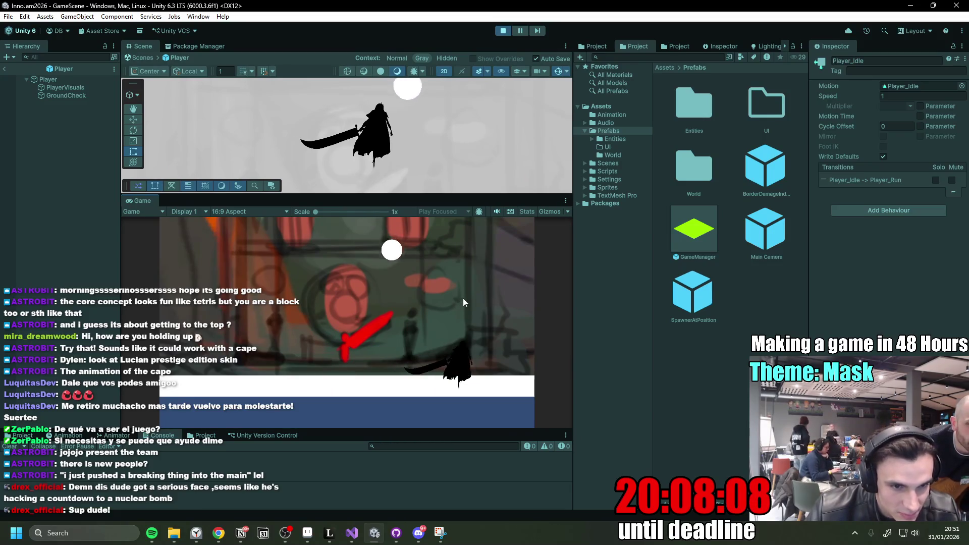
key("a")
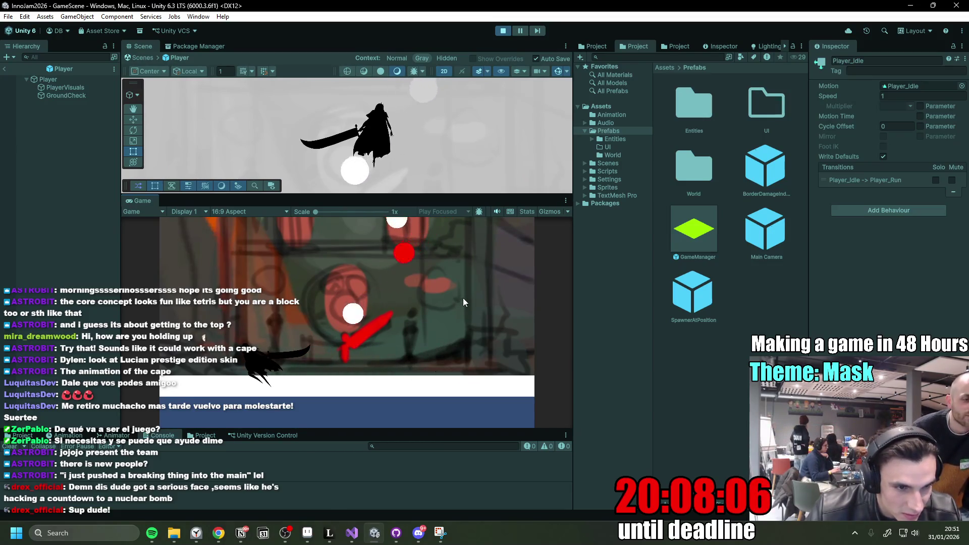
key("d")
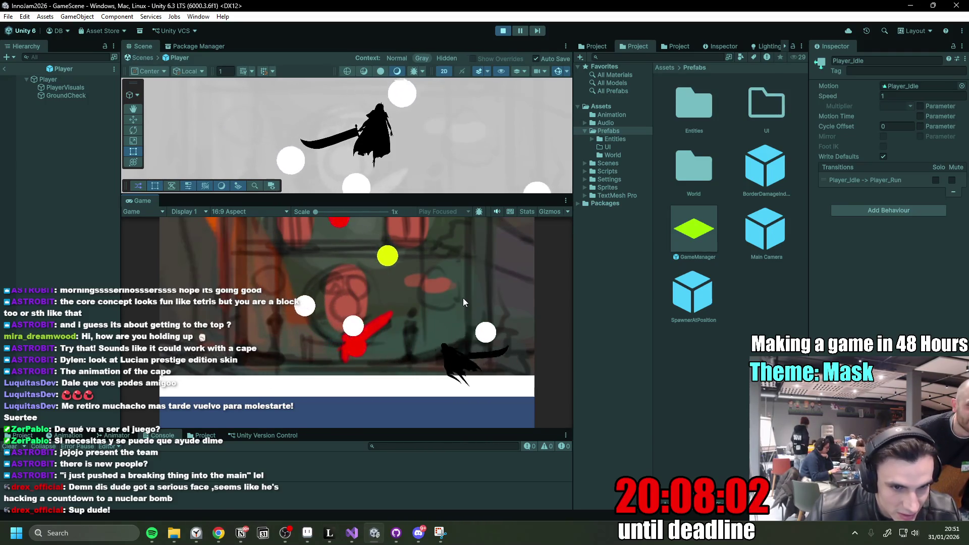
key("a")
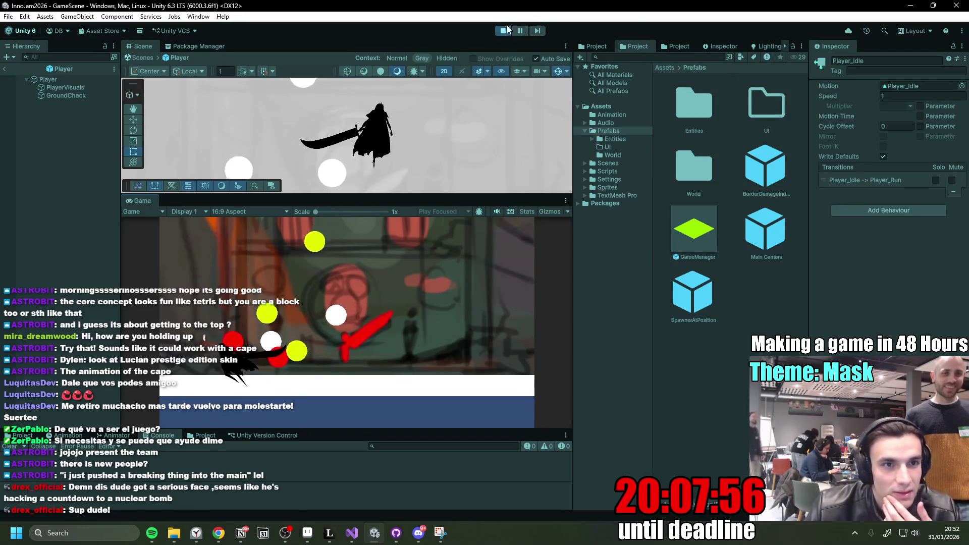
key("ctrl+p")
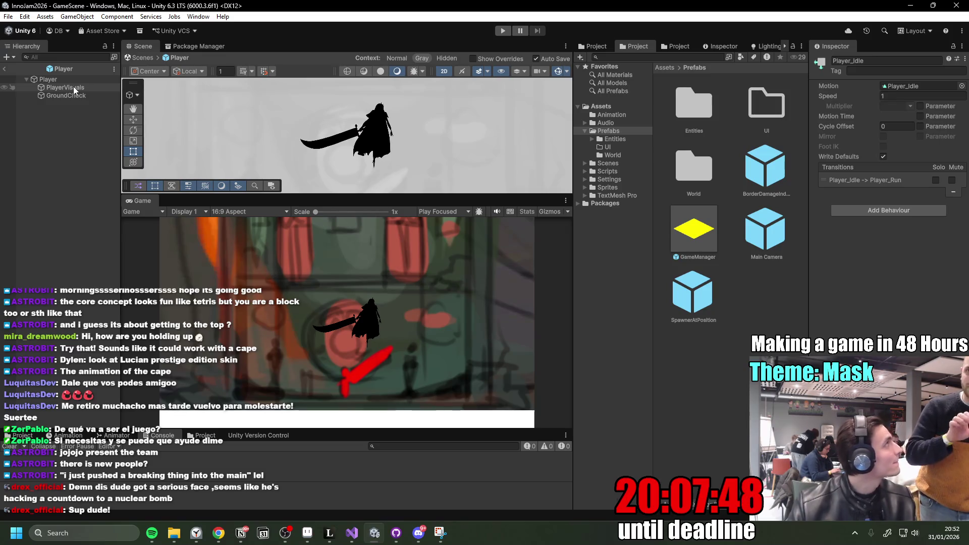
left_click(74, 86)
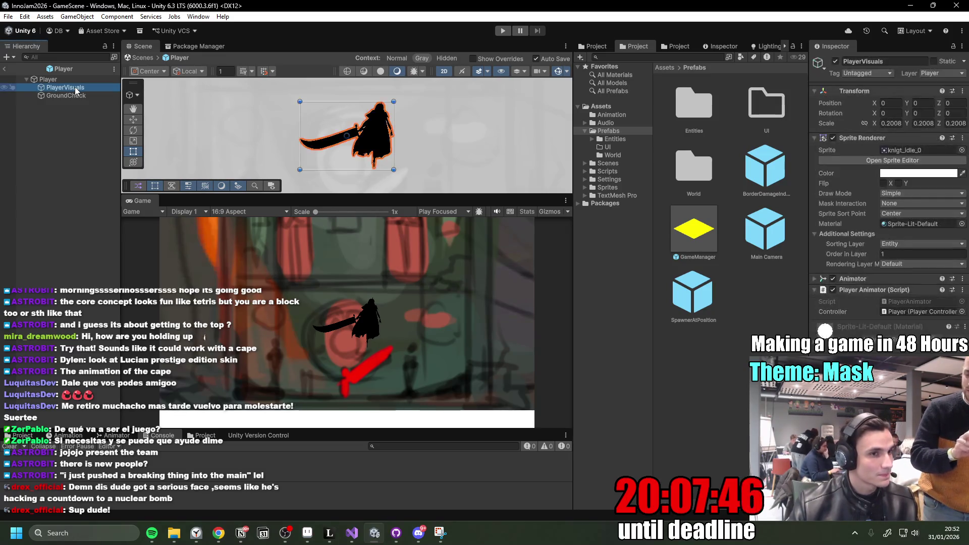
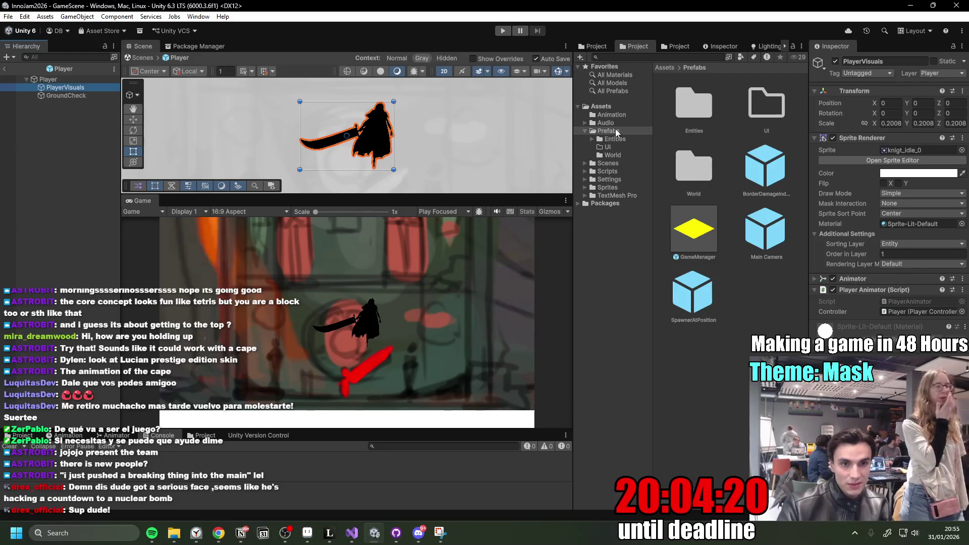
Open the Mask_Master prefab from Prefabs/Entities/MaskS and select its Circle child.
double_click(690, 116)
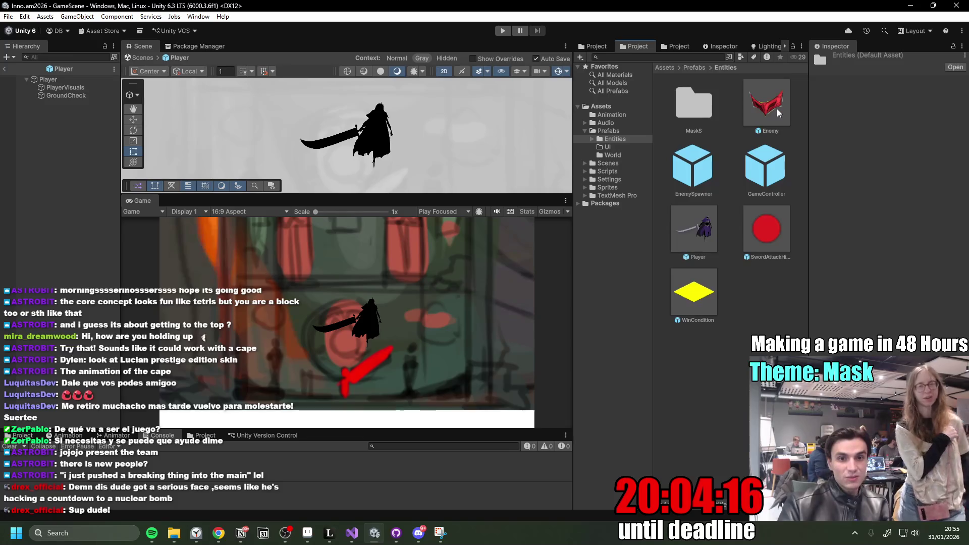
double_click(698, 107)
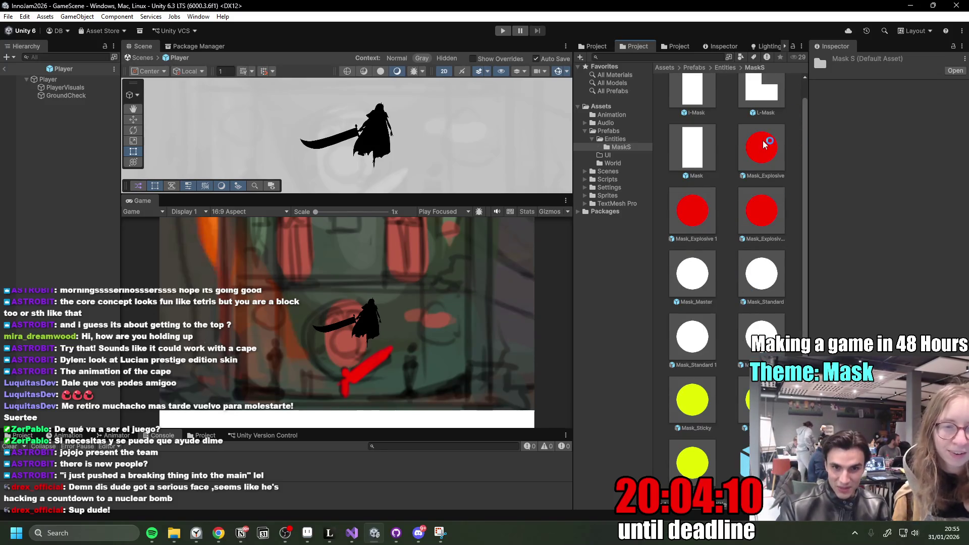
left_click(702, 214)
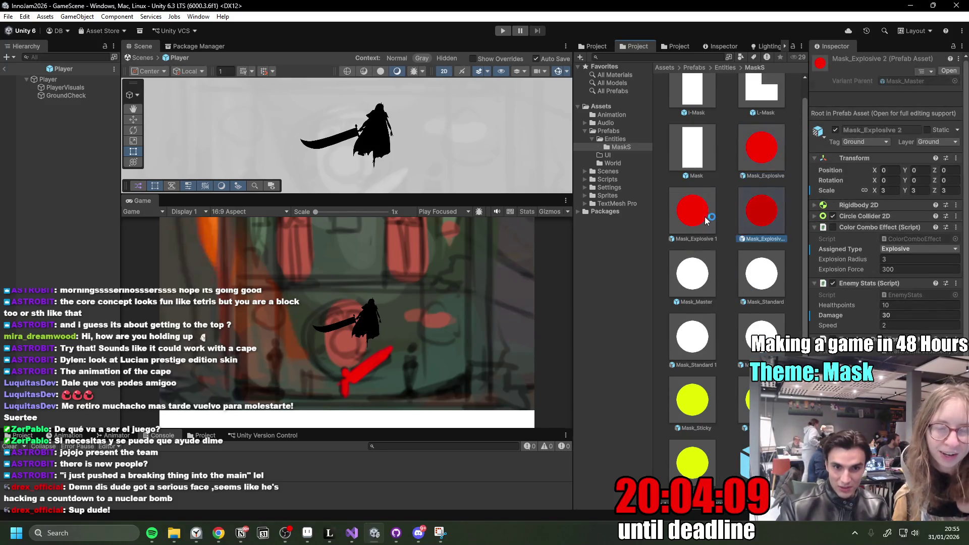
double_click(691, 274)
left_click(55, 87)
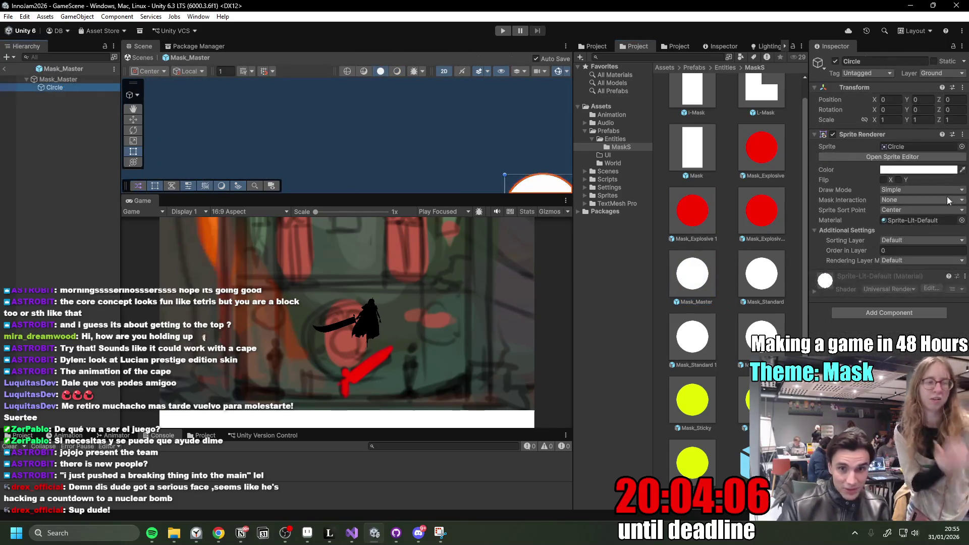
Set the Mask_Master Circle's sprite to mask_1_0, then go back to GameScene.
left_click(961, 146)
type("mask")
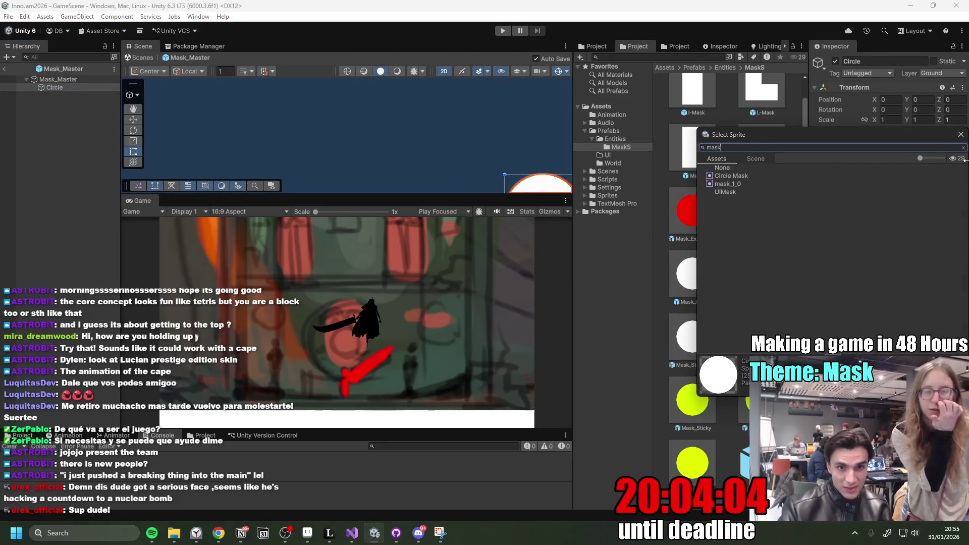
left_click(749, 184)
mouse_move(906, 139)
left_mouse_down()
mouse_move(361, 224)
mouse_move(489, 223)
mouse_move(444, 205)
left_mouse_up()
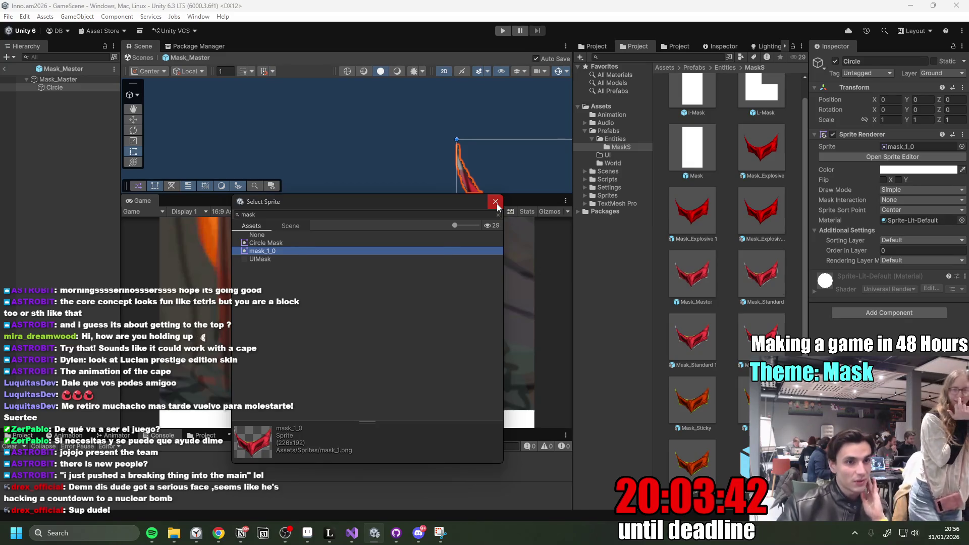
left_click(496, 202)
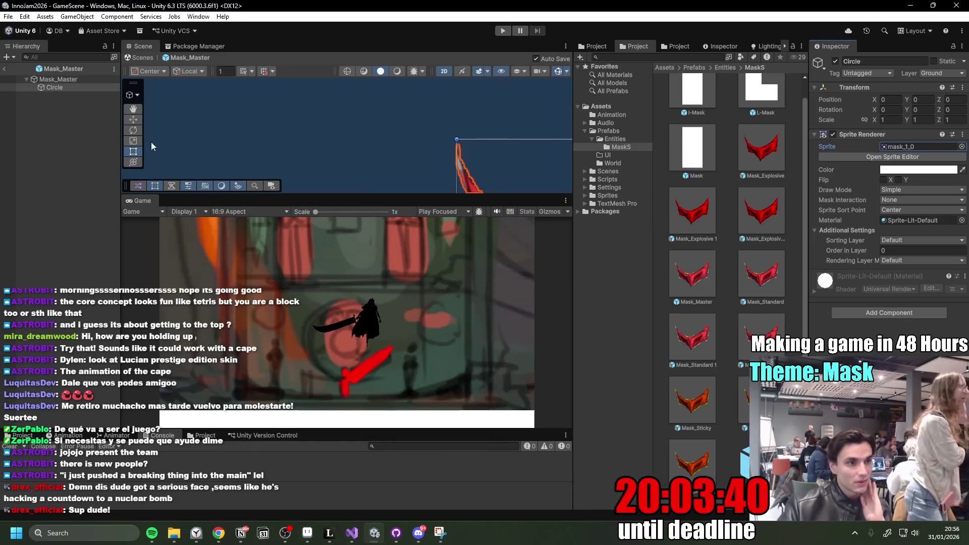
left_click(6, 70)
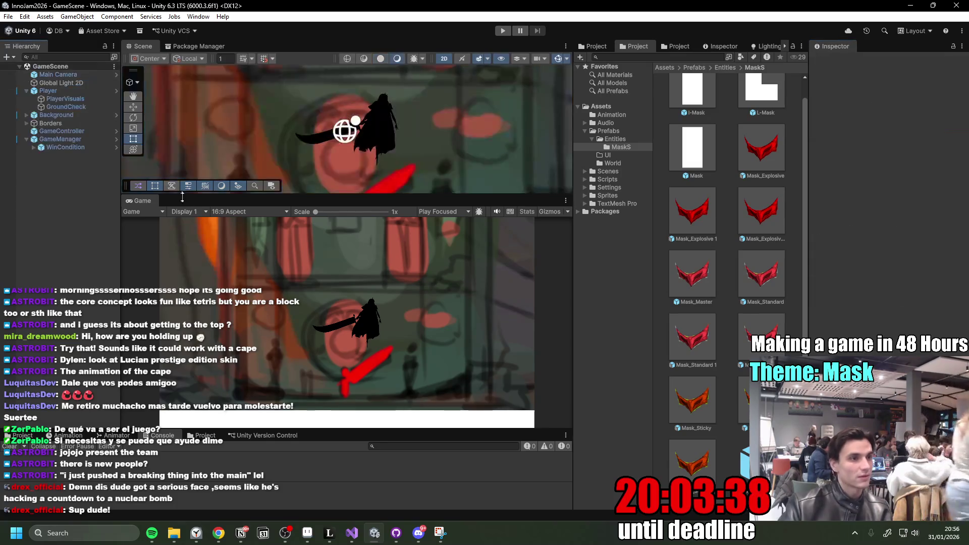
Briefly check Discord, lower the system volume, then switch to GitHub Desktop.
left_click(422, 535)
left_click(422, 536)
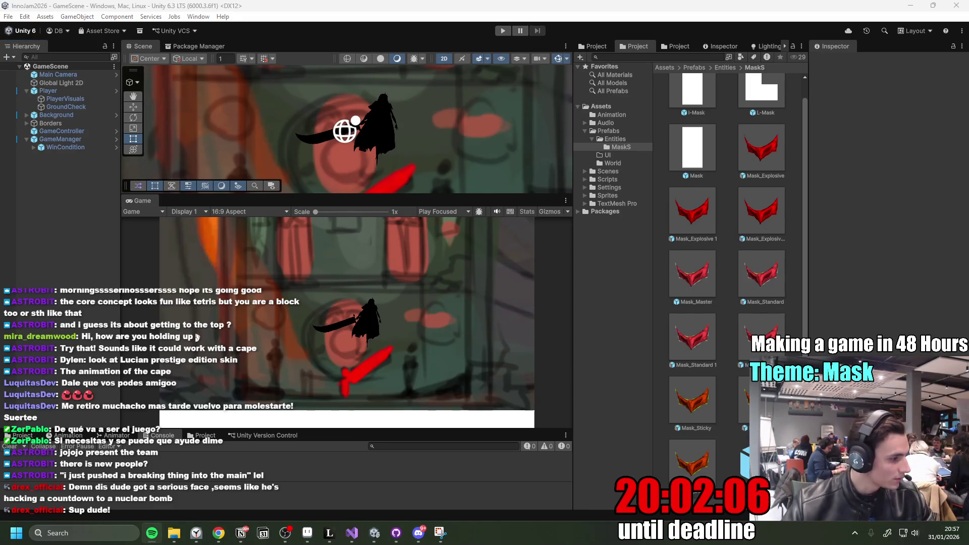
key("XF86AudioLowerVolume")
key("XF86AudioLowerVolume")
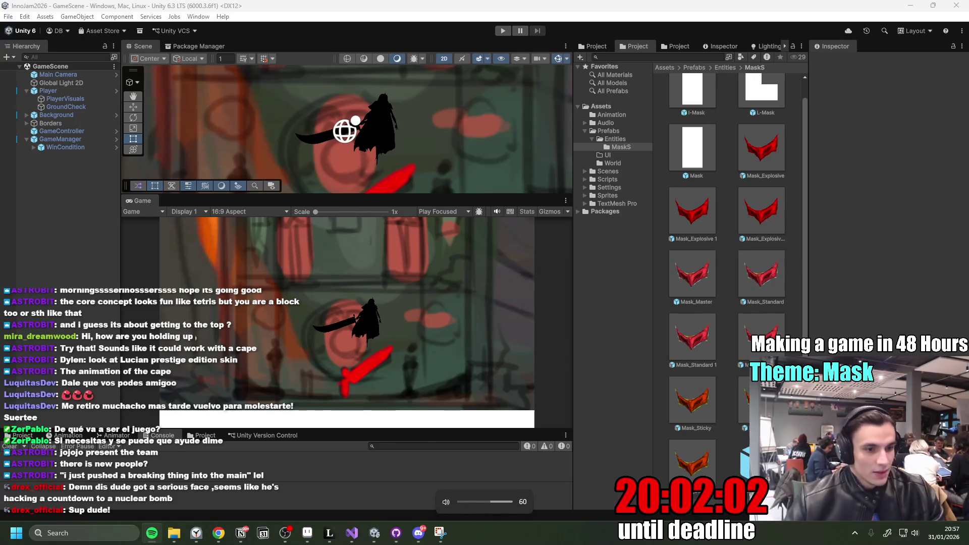
left_click(385, 412)
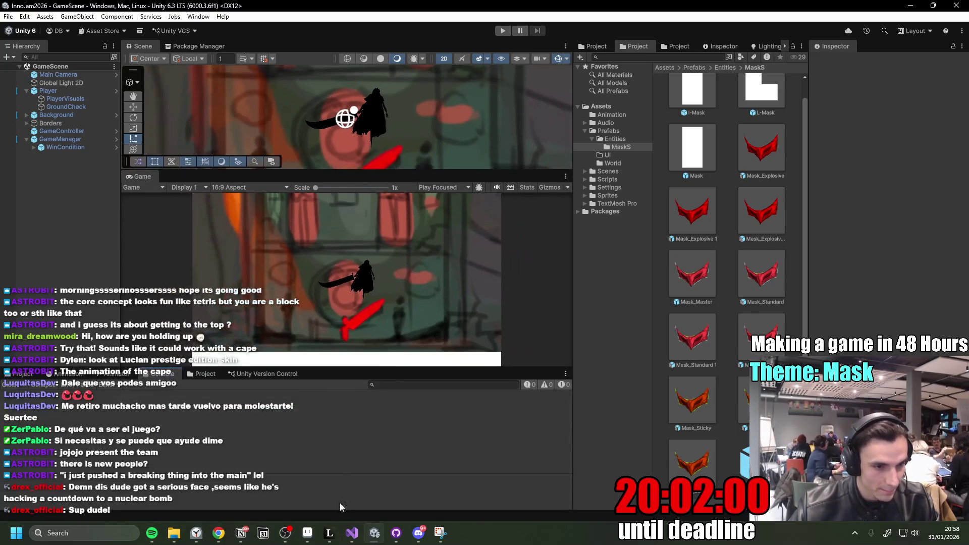
left_click(396, 532)
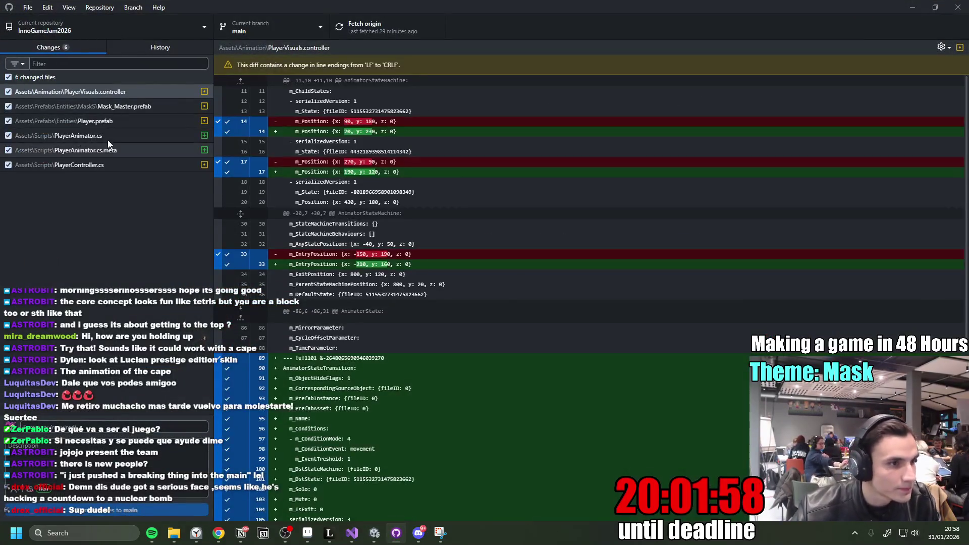
Discard the Mask_Master.prefab changes in GitHub Desktop, then bring up the jam to-do list in Notion.
left_click(130, 108)
right_click(134, 110)
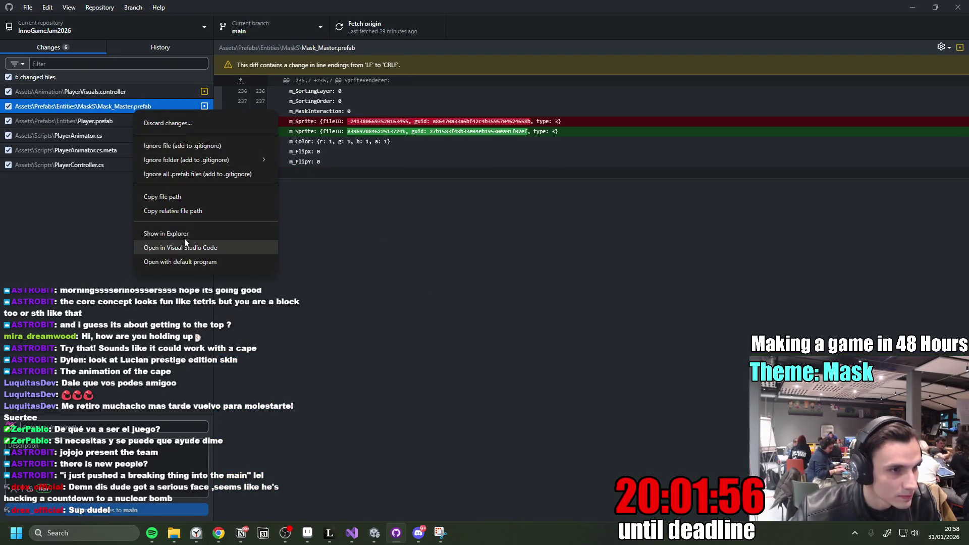
left_click(177, 125)
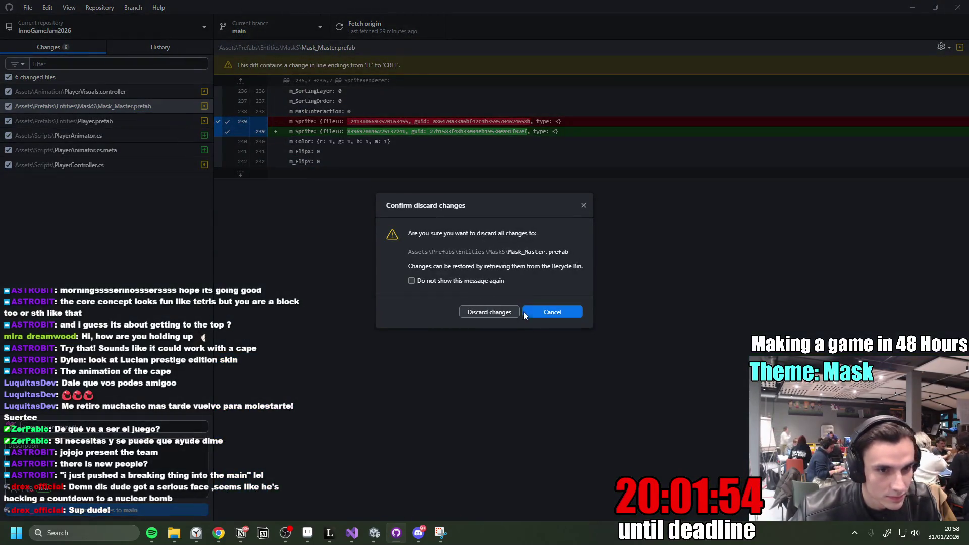
left_click(499, 313)
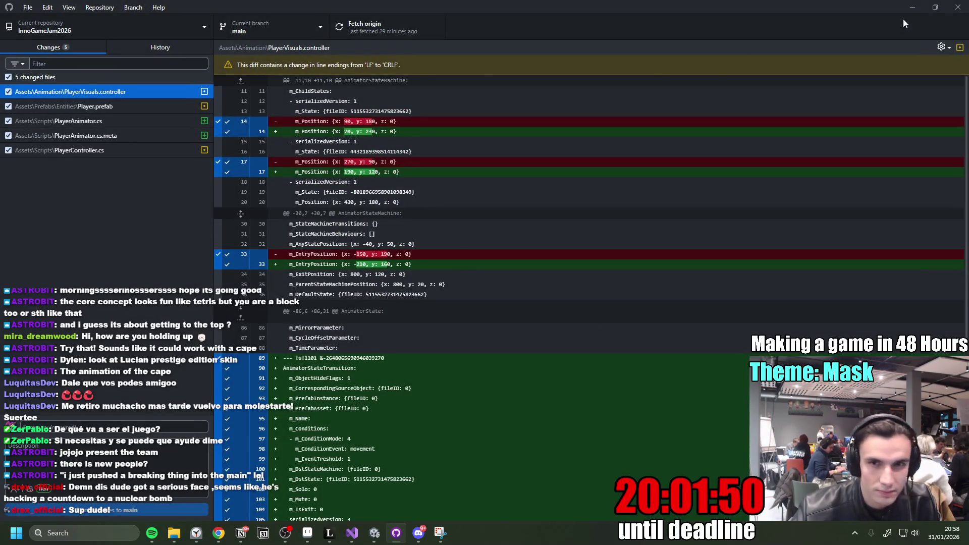
key("alt+Tab")
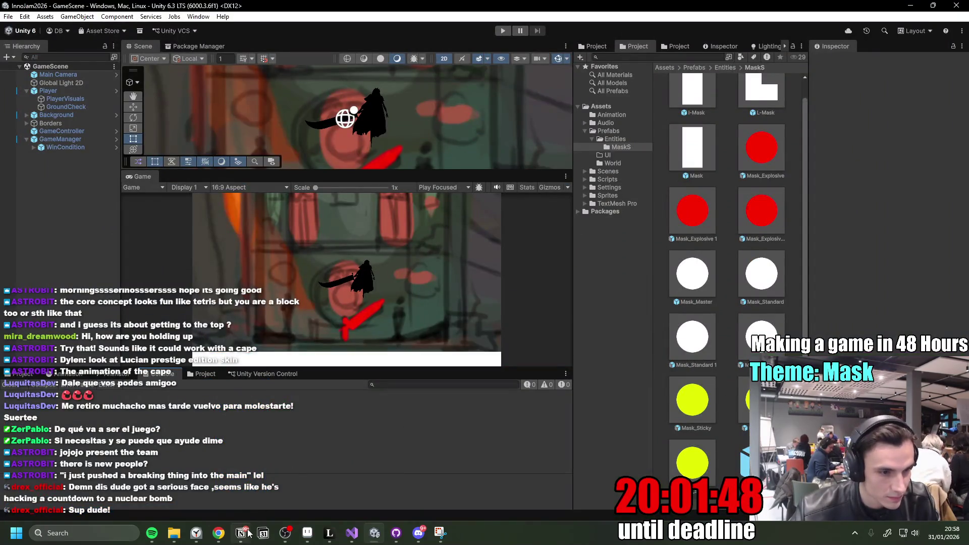
left_click(250, 533)
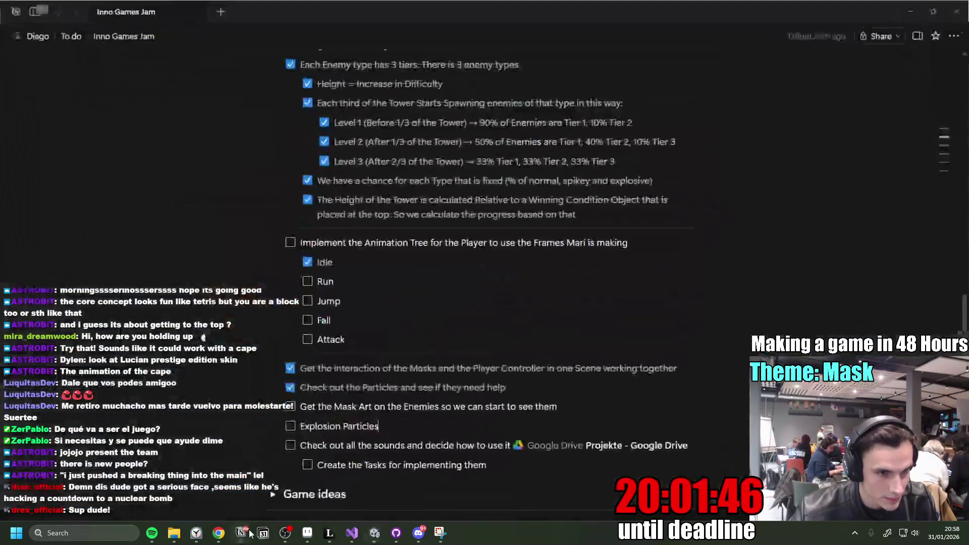
left_click(248, 534)
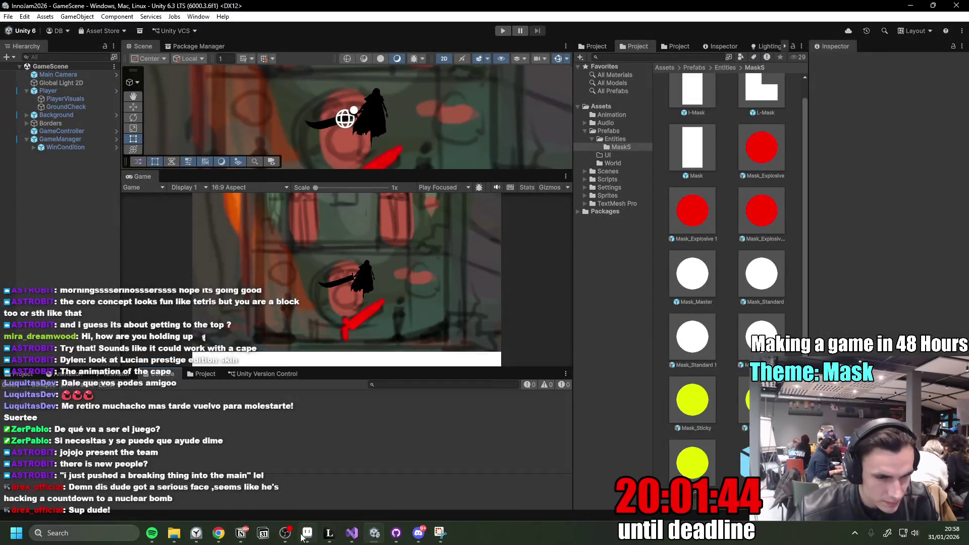
mouse_move(329, 533)
key("XF86AudioLowerVolume")
key("XF86AudioLowerVolume")
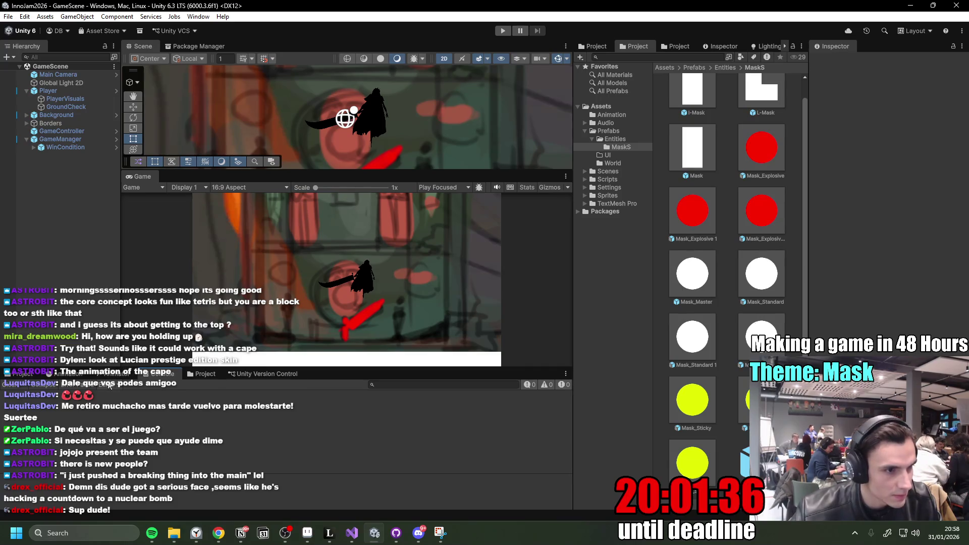
left_click(117, 91)
left_click(85, 87)
Show the PlayerVisuals animator graph and set the Player_Run to Player_Idle exit time to 0.
left_click(118, 373)
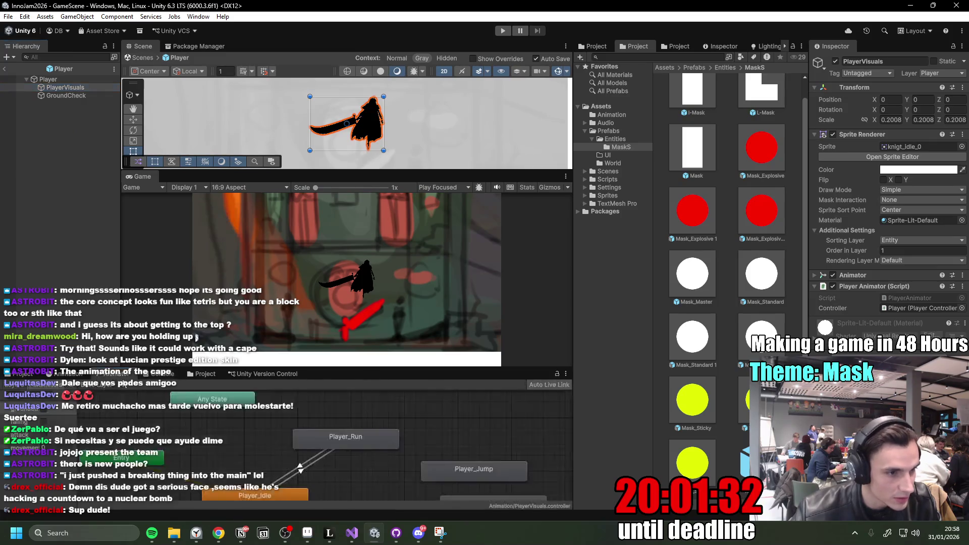
left_click_drag(349, 369, 348, 290)
left_click_drag(333, 353, 349, 337)
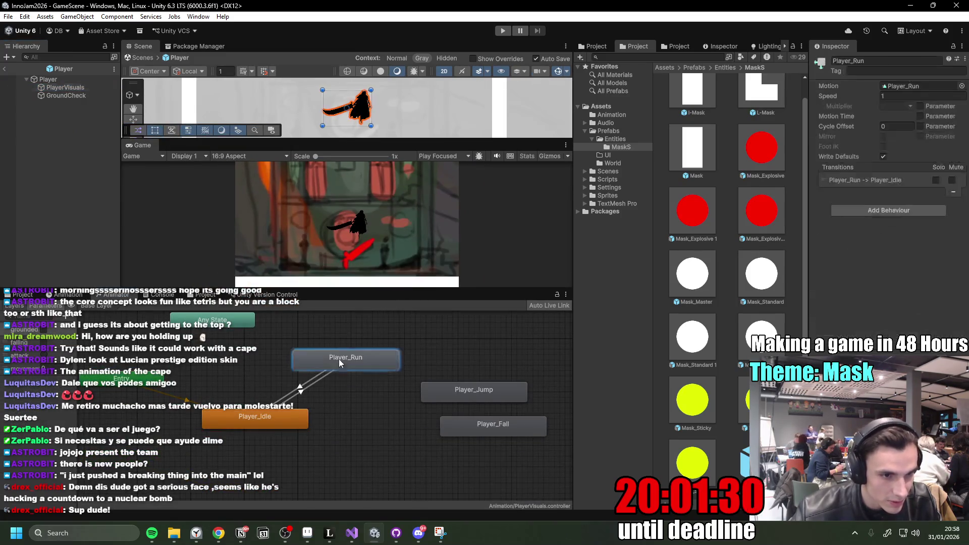
left_click(314, 378)
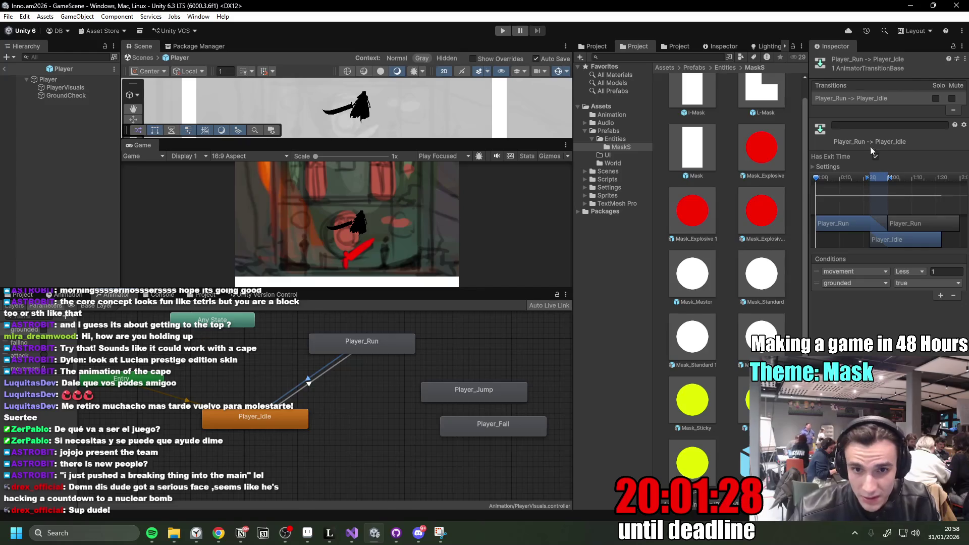
left_click(814, 168)
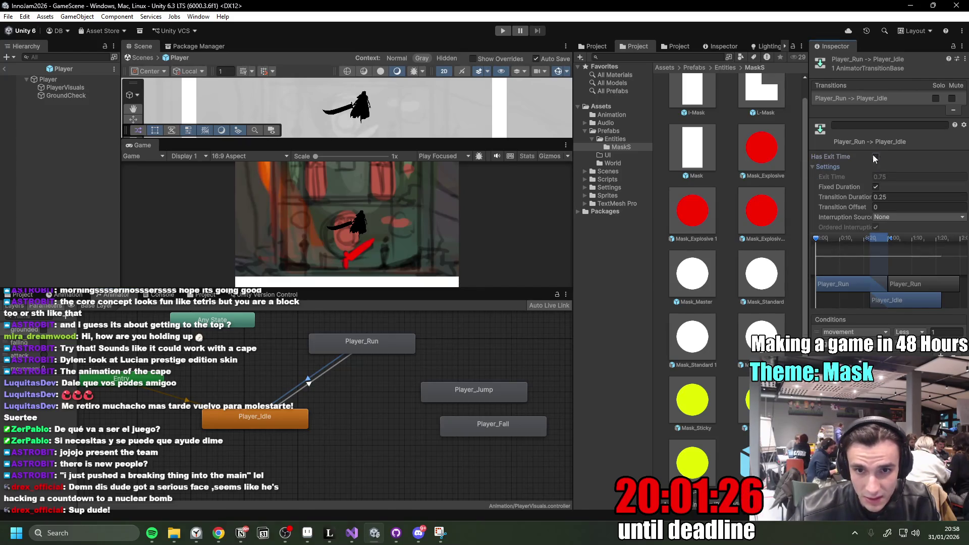
left_click_drag(859, 175, 820, 175)
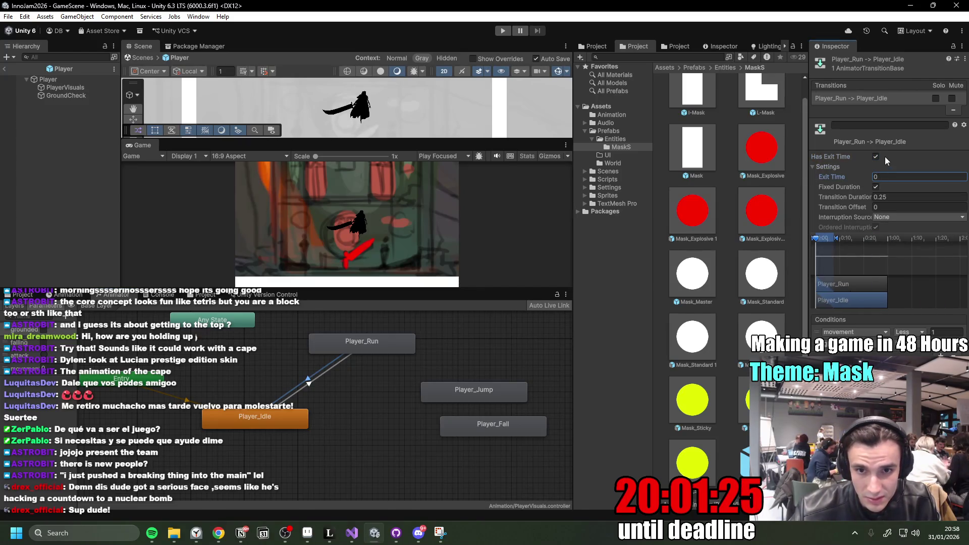
Turn off Fixed Duration on the Run/Idle transitions with 0 duration, then start play mode.
left_click(307, 378)
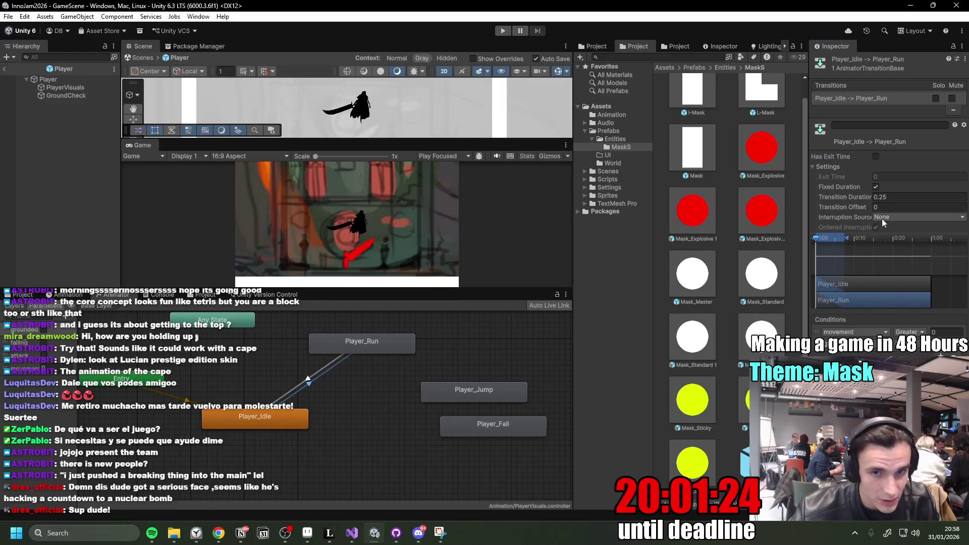
left_click(876, 187)
left_click(347, 356)
type("0")
left_click(876, 187)
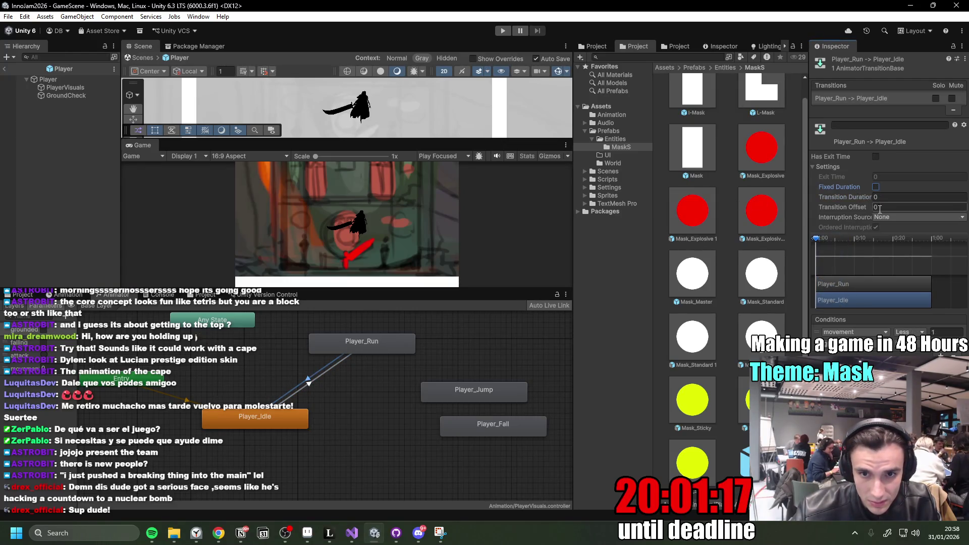
left_click(814, 167)
left_click(309, 383)
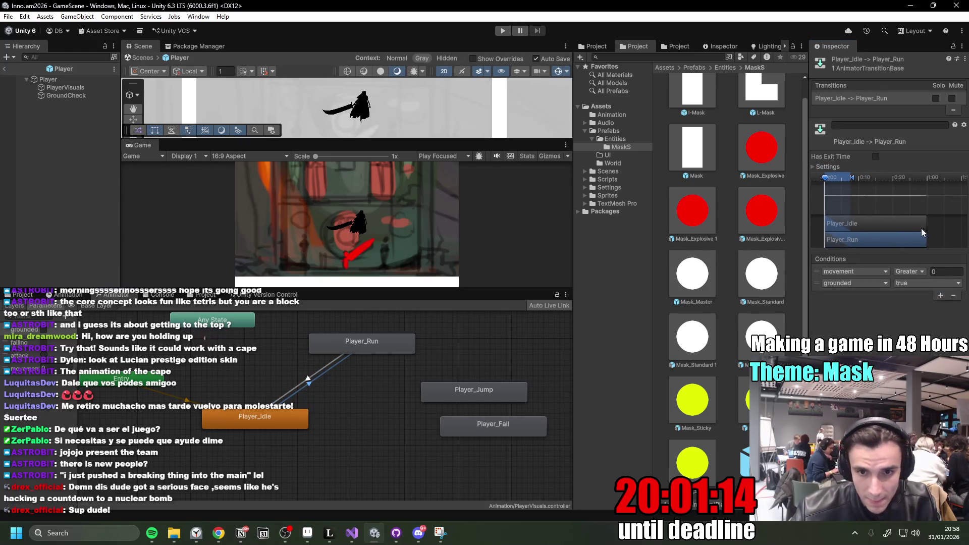
left_click(504, 32)
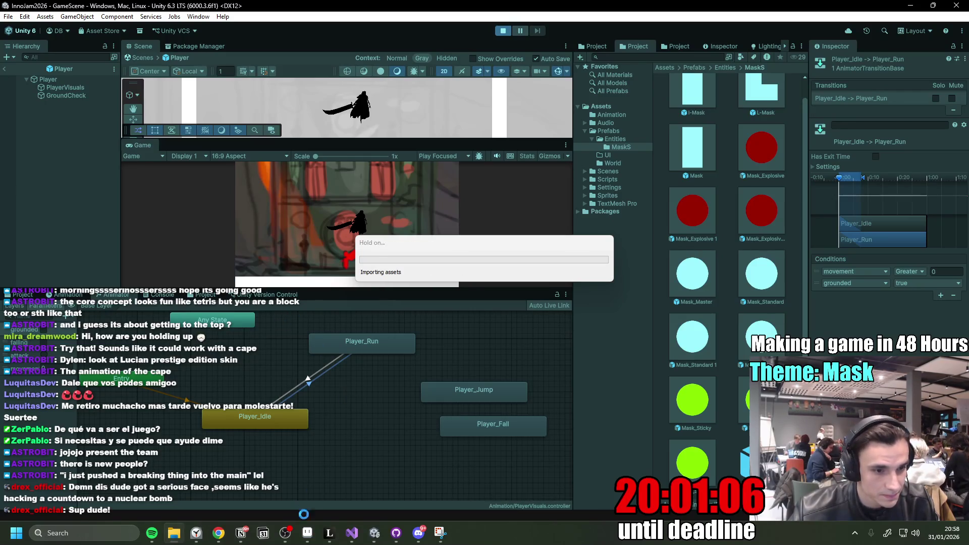
Run the knight left and right with A and D, view GameScene, then stop play mode.
mouse_move(329, 532)
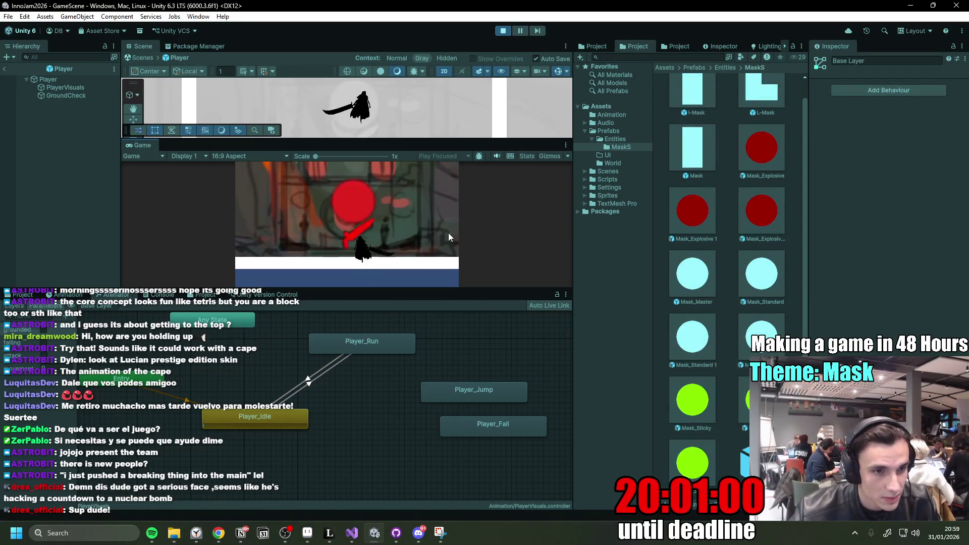
key("d")
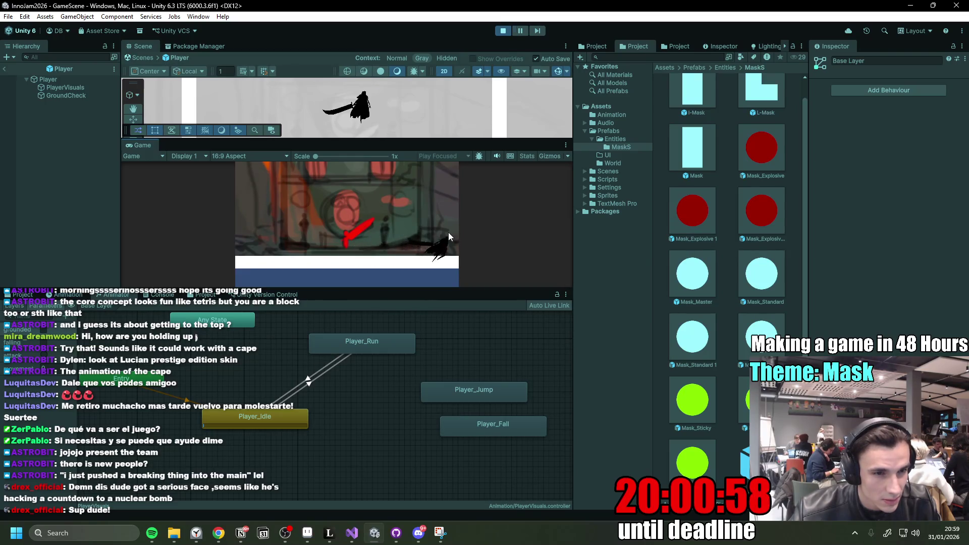
key("a")
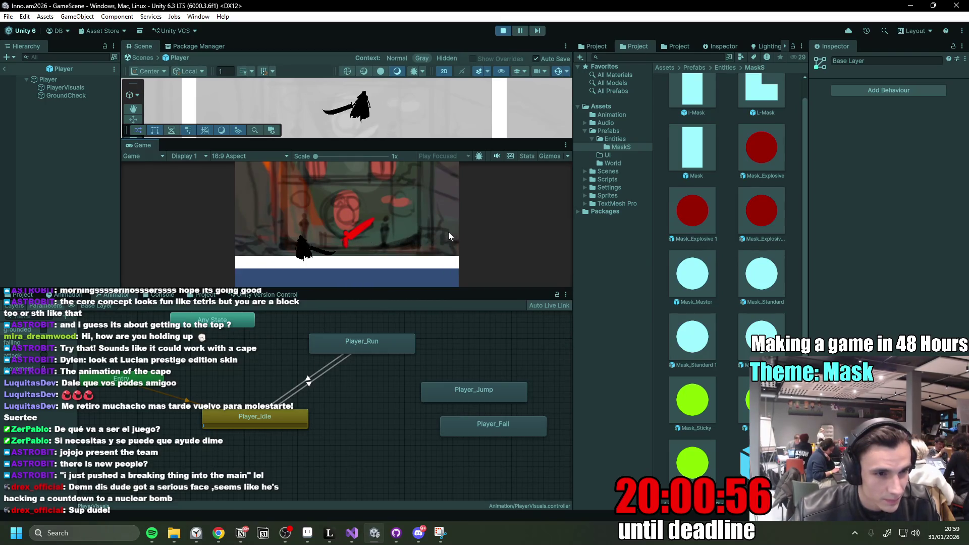
key("d")
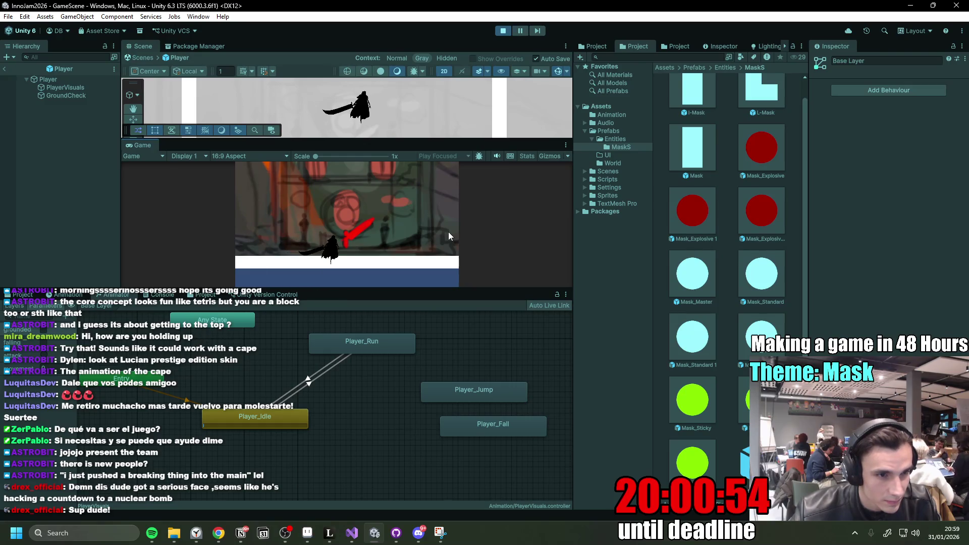
key("d")
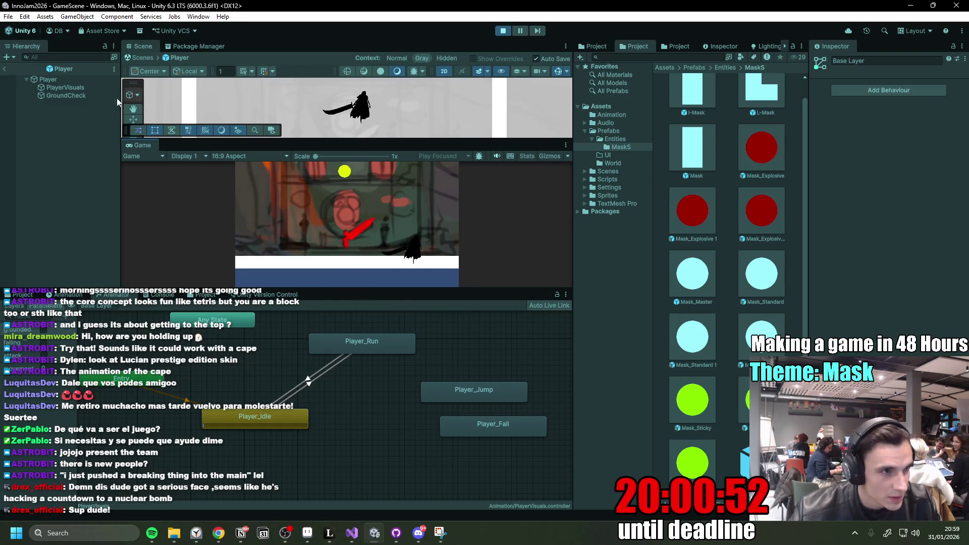
left_click(10, 69)
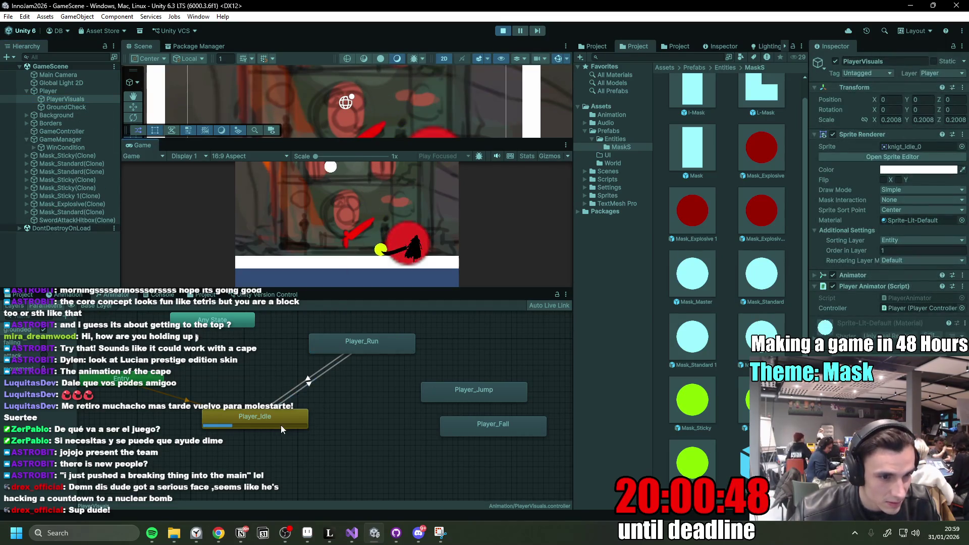
key("a")
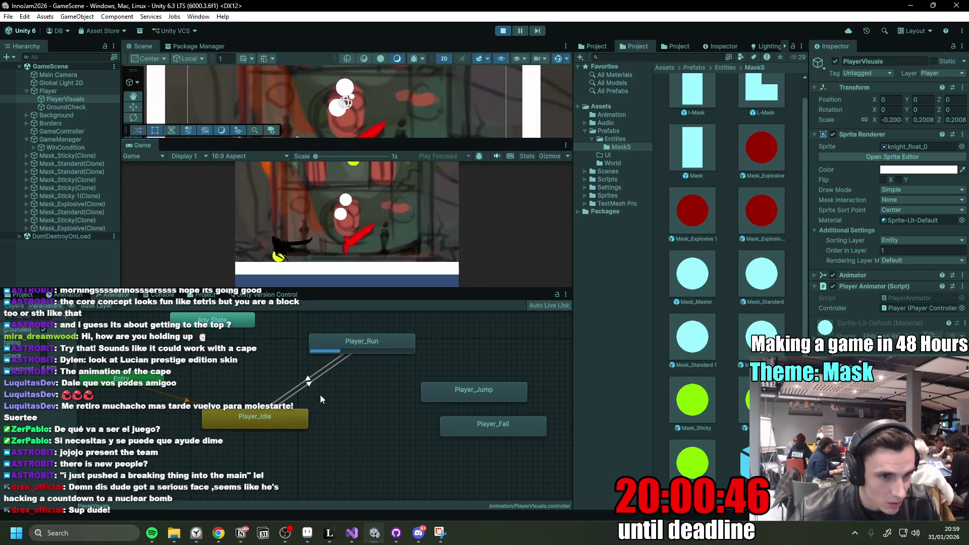
key("d")
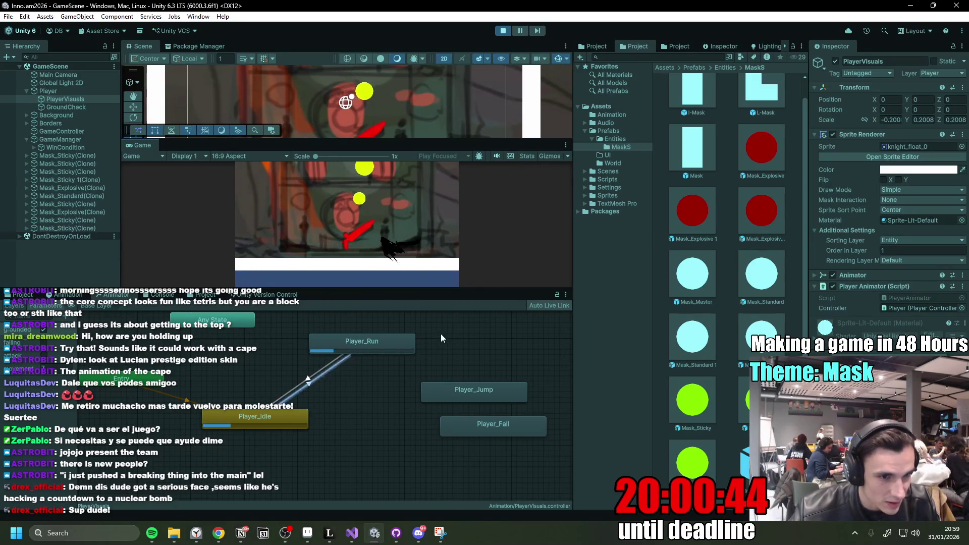
left_click(503, 31)
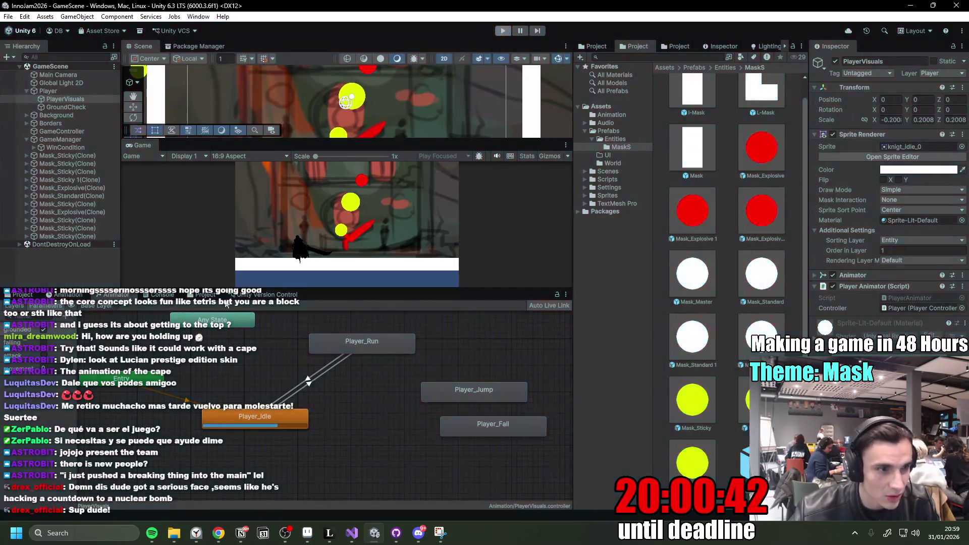
Set the first player clip's Samples to 30 and cycle through the Jump, Run and Attack clips.
left_click(67, 294)
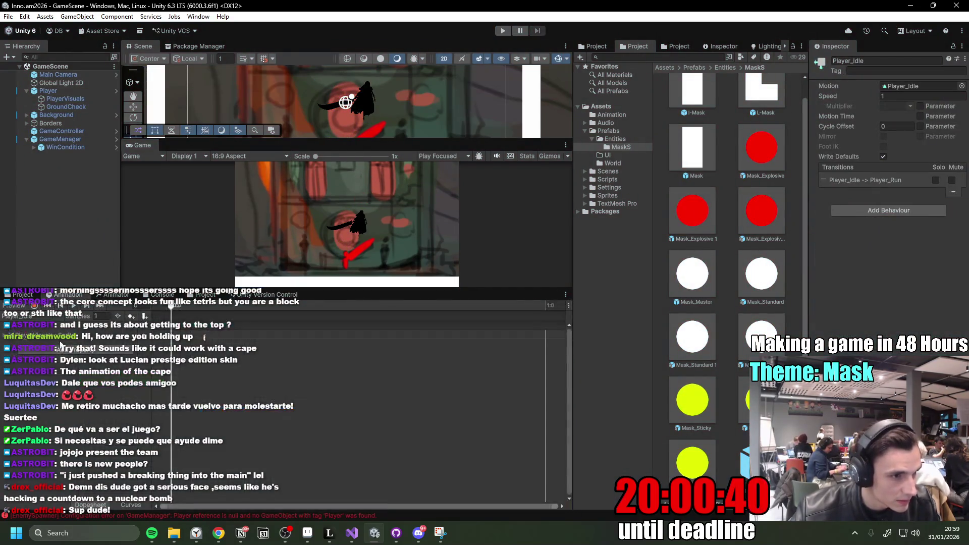
left_click(51, 351)
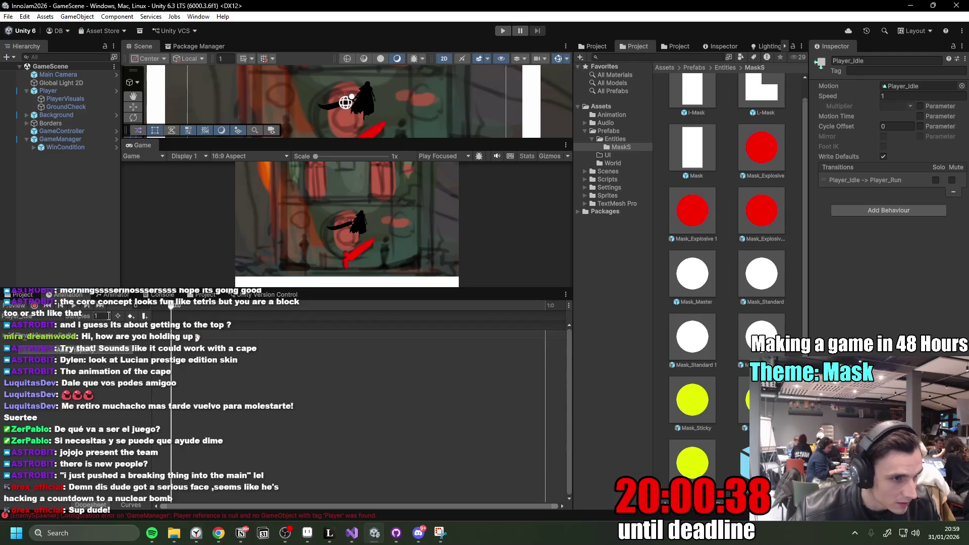
type("30")
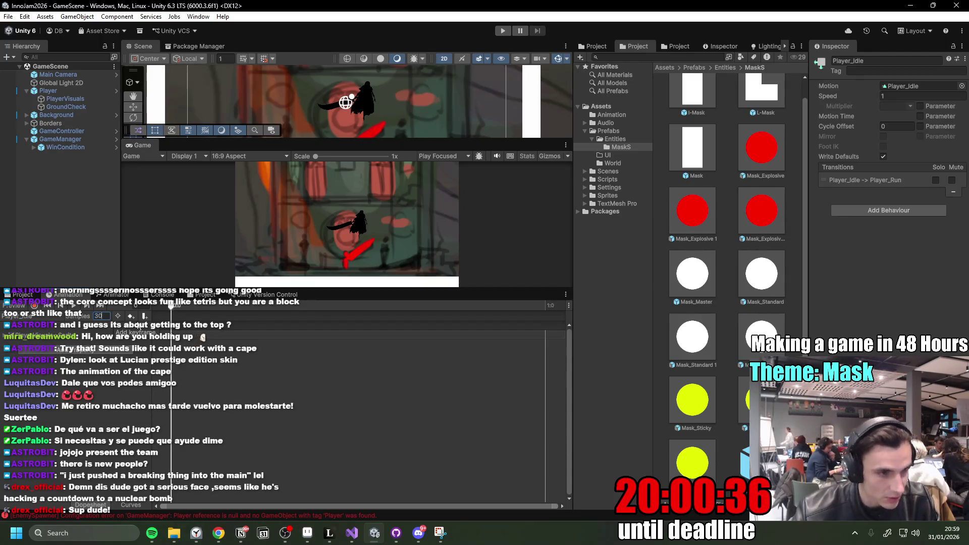
left_click(20, 316)
left_click(55, 362)
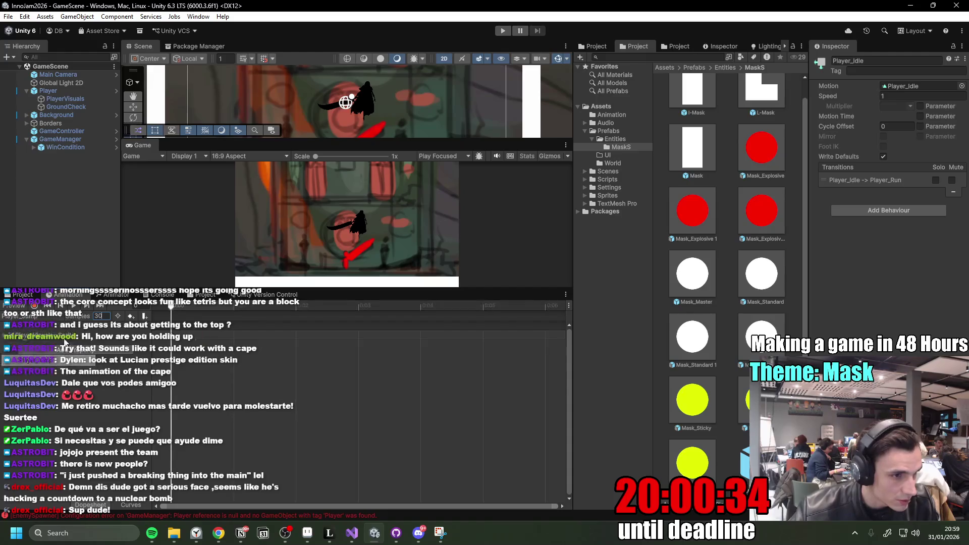
left_click(20, 316)
left_click(72, 355)
left_click(20, 316)
left_click(68, 328)
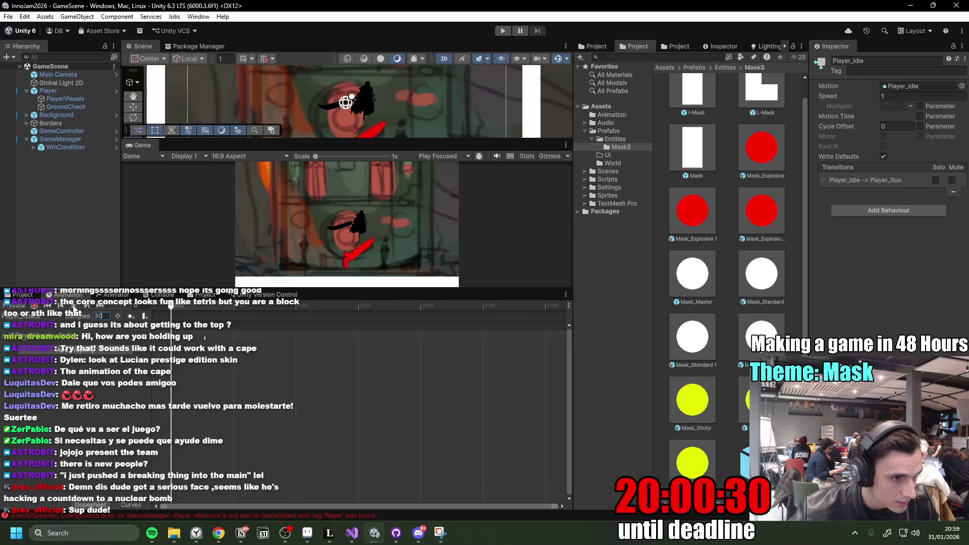
left_click(20, 316)
left_click(55, 362)
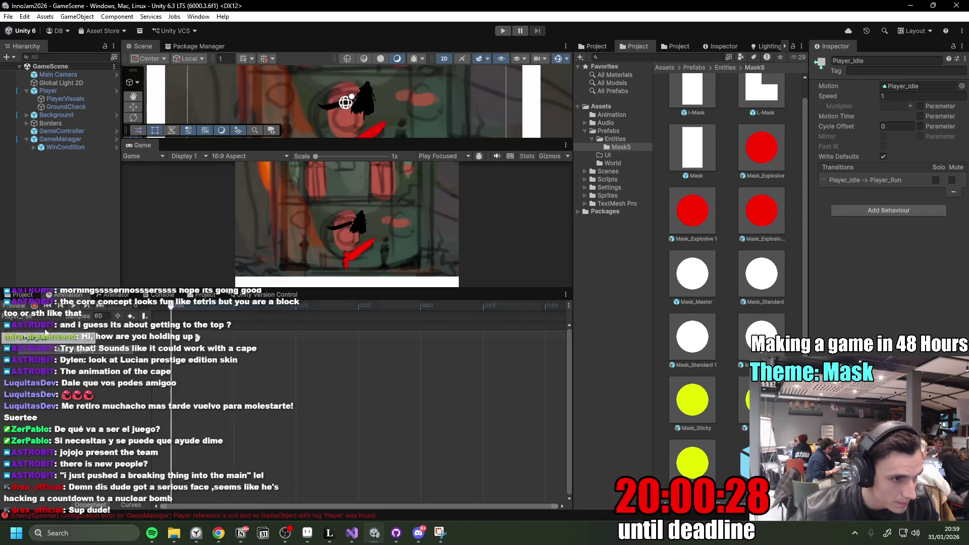
Set Samples to 30 on the remaining clips, including Player_Jump and Player_Run, then start play mode.
double_click(100, 316)
type("30")
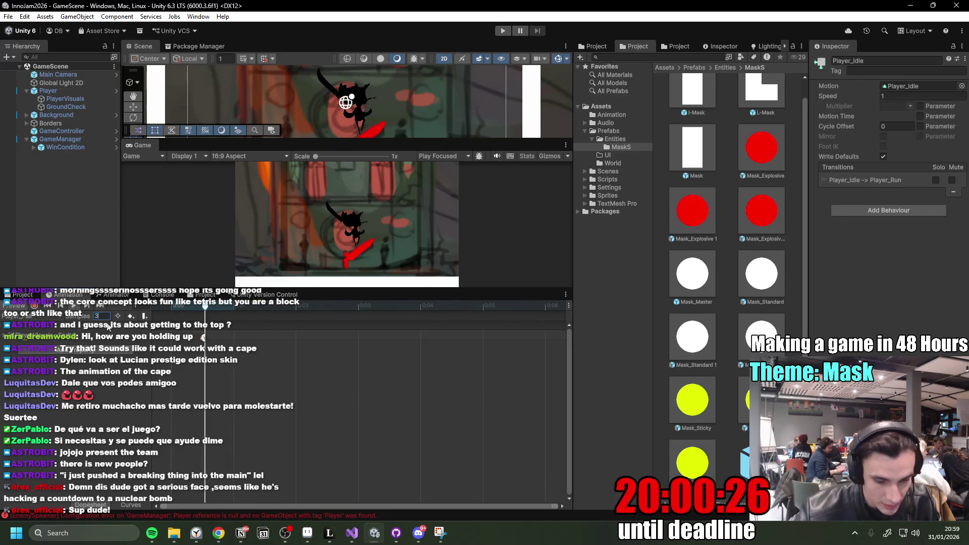
double_click(104, 316)
type("1")
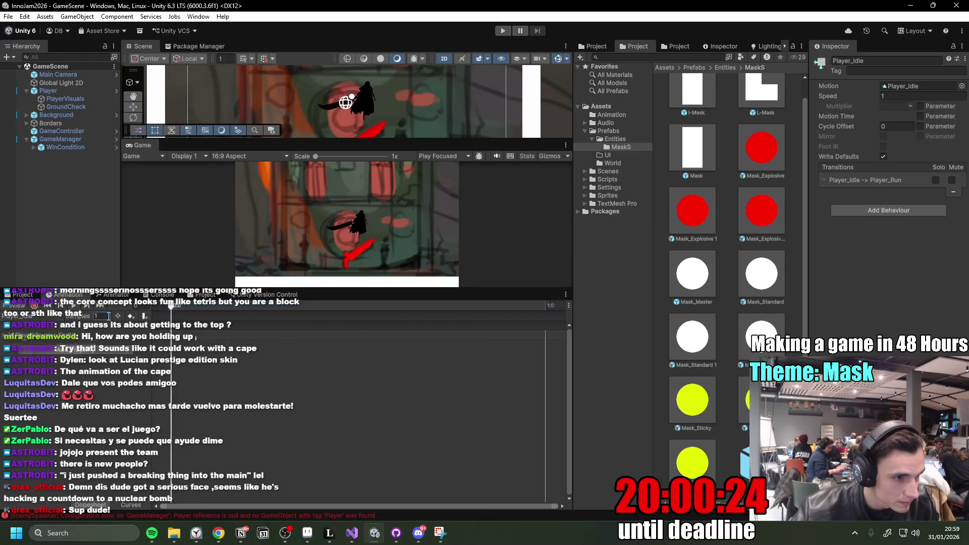
type("30")
left_click(31, 316)
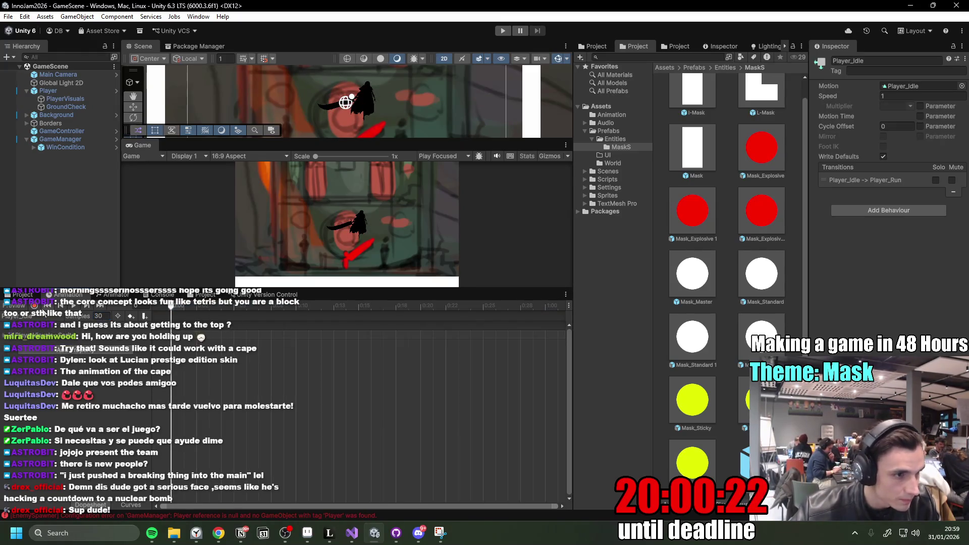
left_click(36, 360)
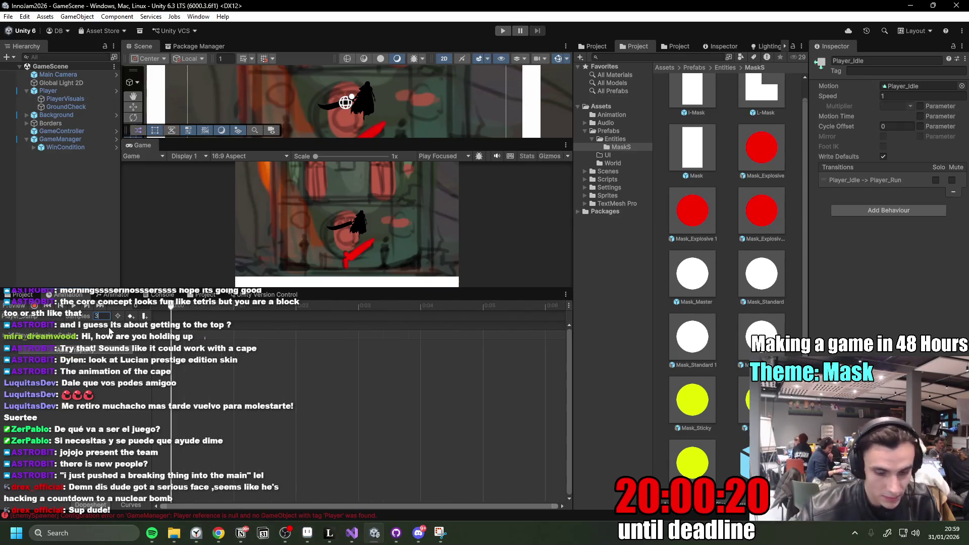
left_click(31, 316)
left_click(65, 371)
double_click(101, 316)
type("10")
key("Return")
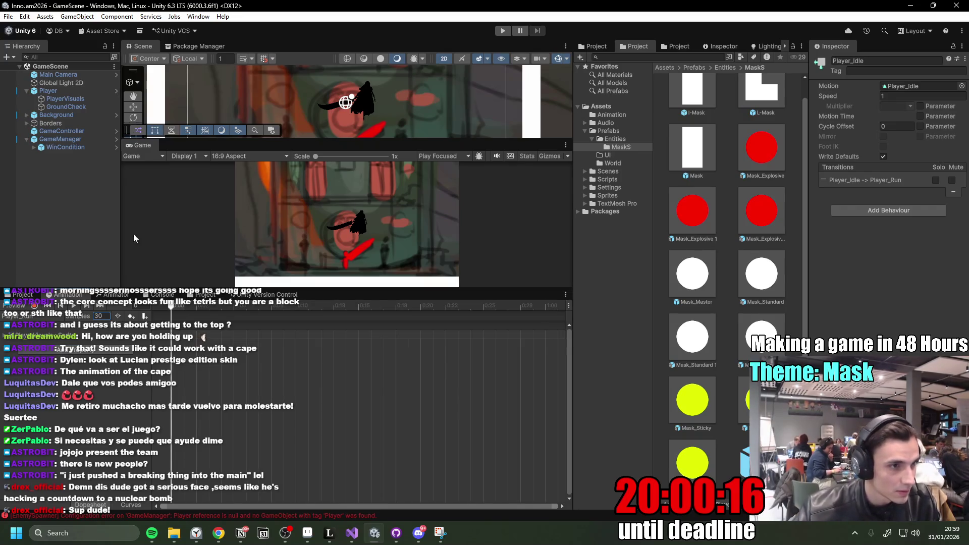
left_click(503, 31)
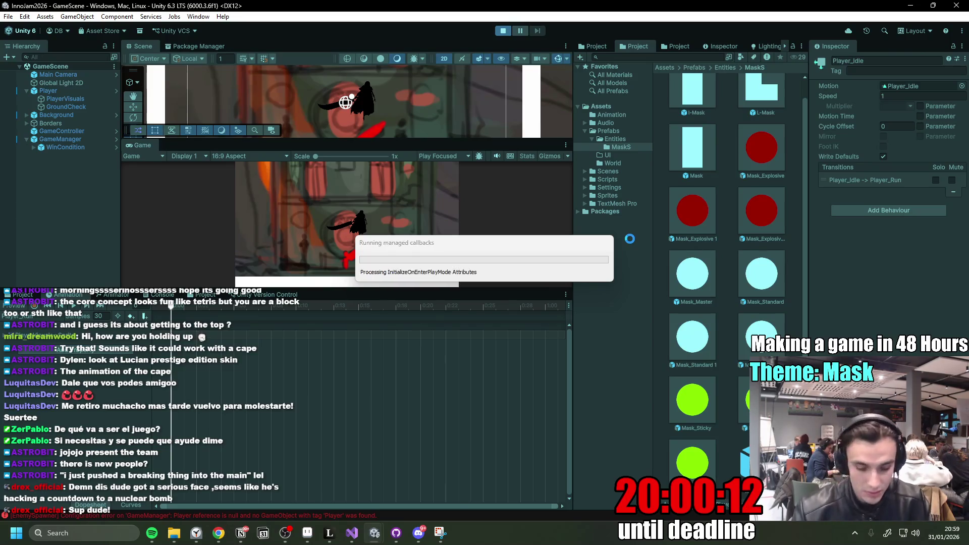
Lower the volume and play-test the knight running left and right with A and D.
key("XF86AudioLowerVolume")
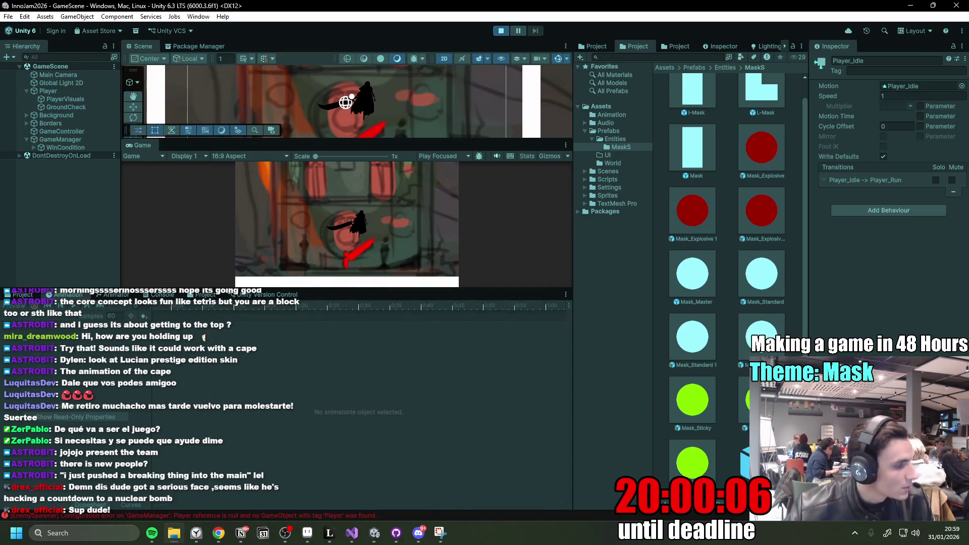
key("alt+Tab")
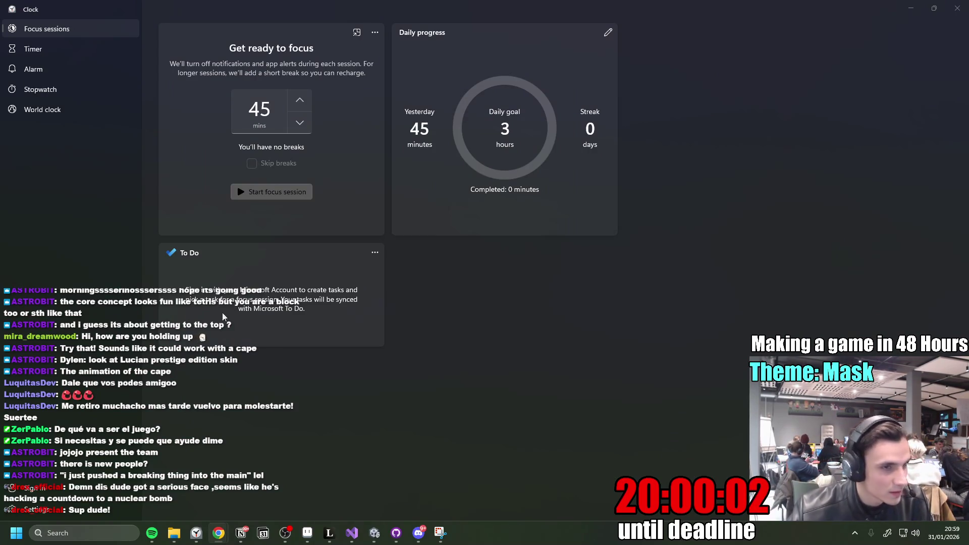
key("alt+Tab")
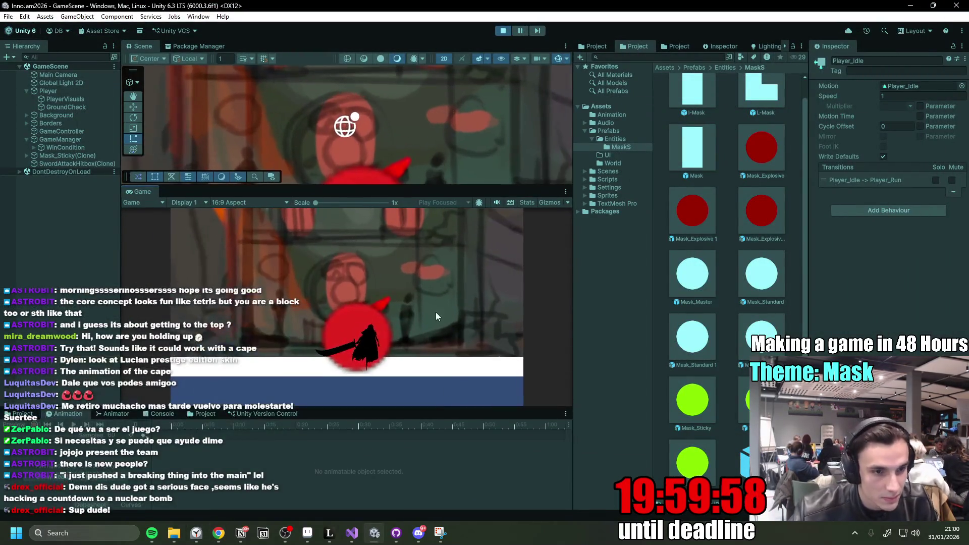
key("a")
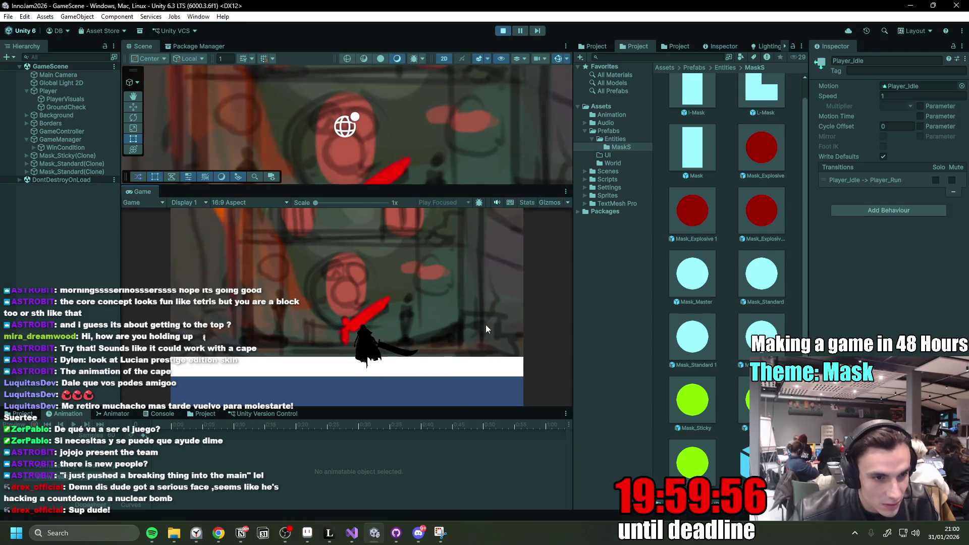
key("d")
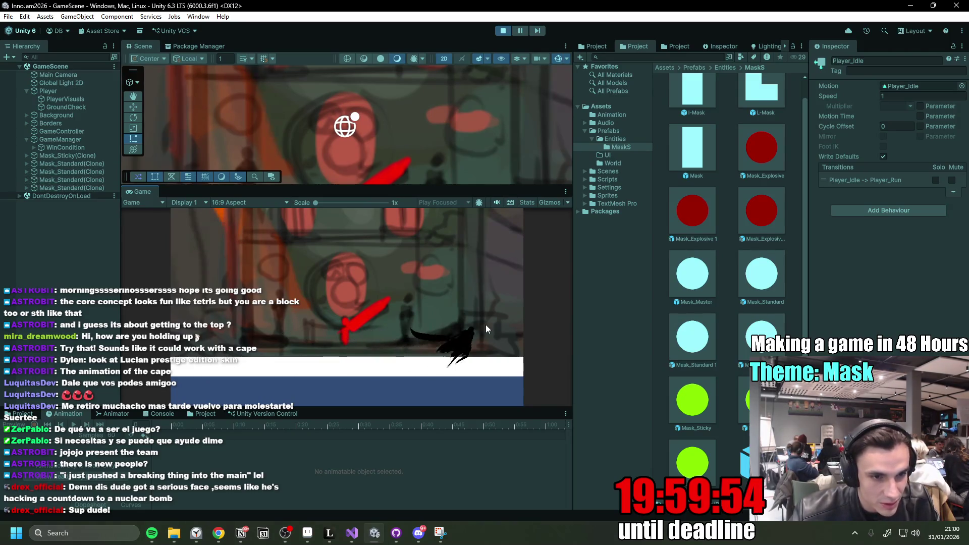
key("a")
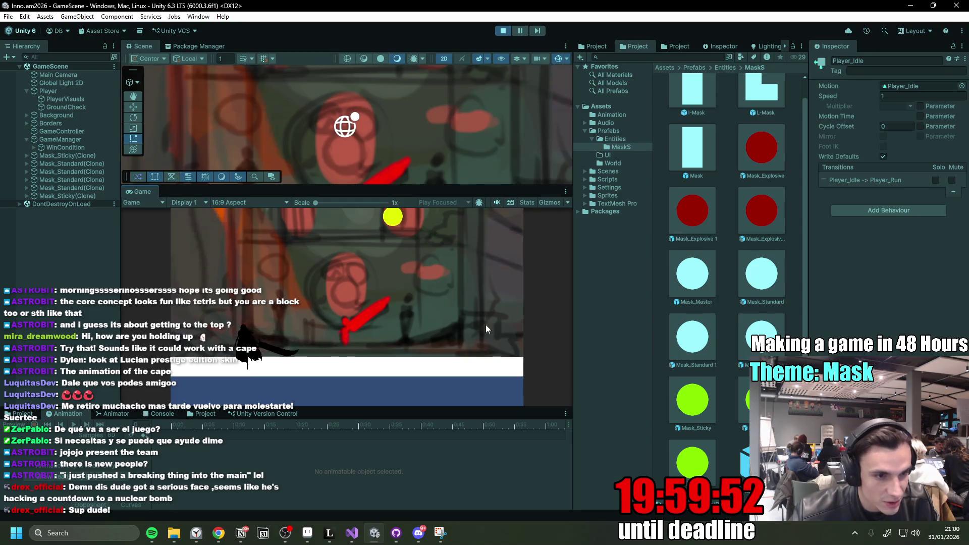
key("d")
key("a")
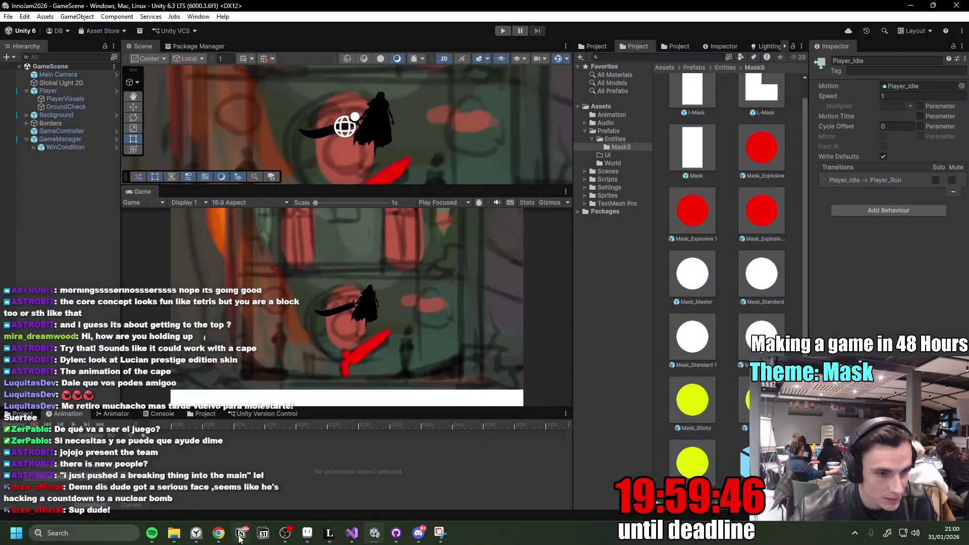
Tick the Run animation task in the Notion to-do list and go back to Unity.
key("alt+Tab")
left_click(308, 281)
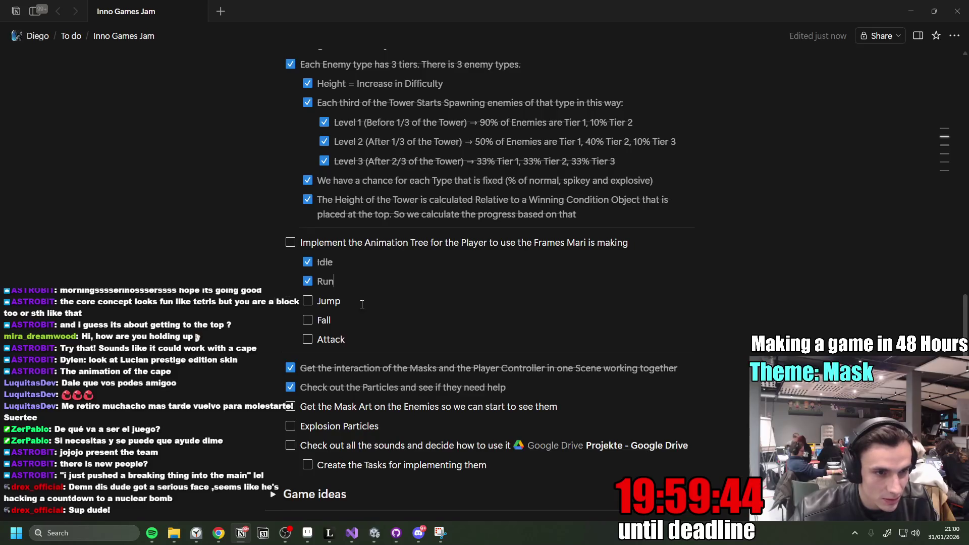
left_click(383, 533)
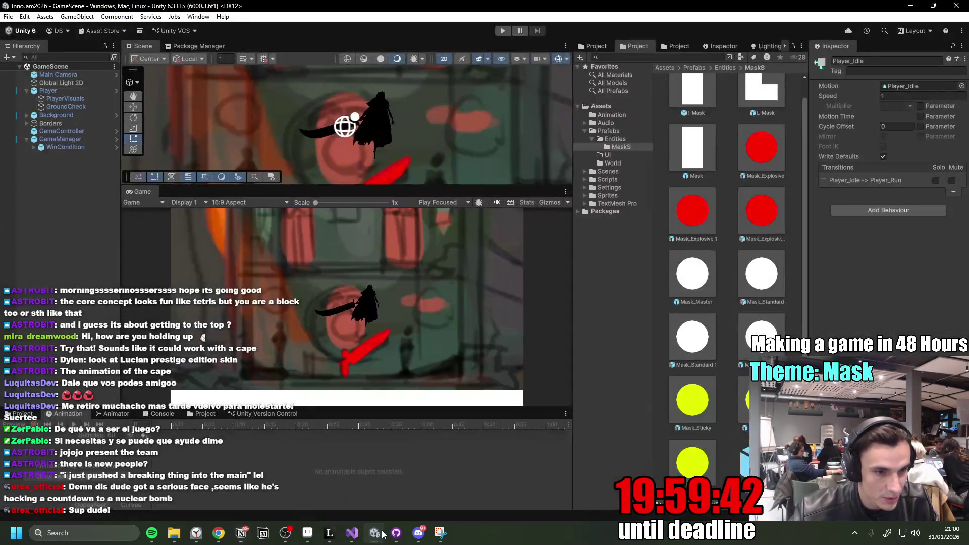
Enlarge the Animator graph and rearrange Player_Jump, Player_Attack and Any State.
left_click(116, 414)
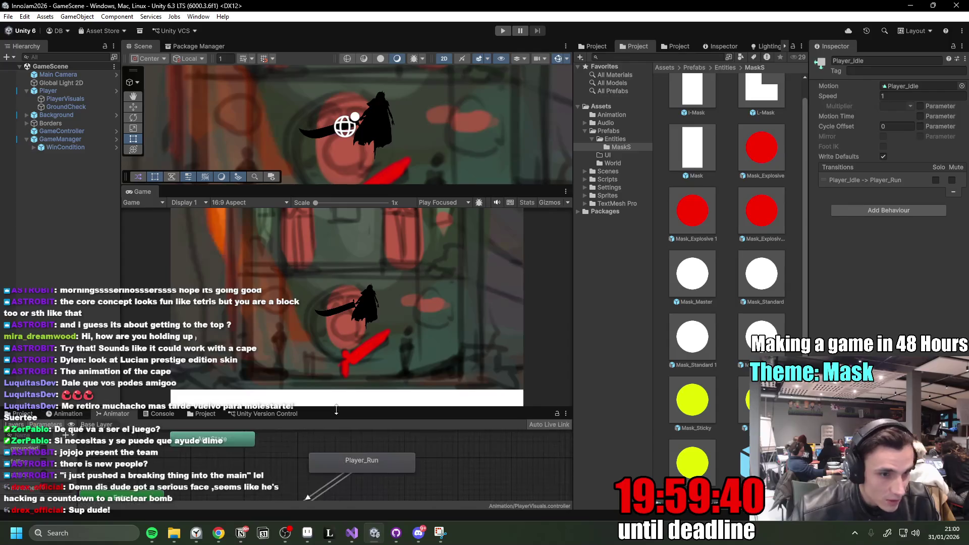
left_click_drag(121, 408, 121, 272)
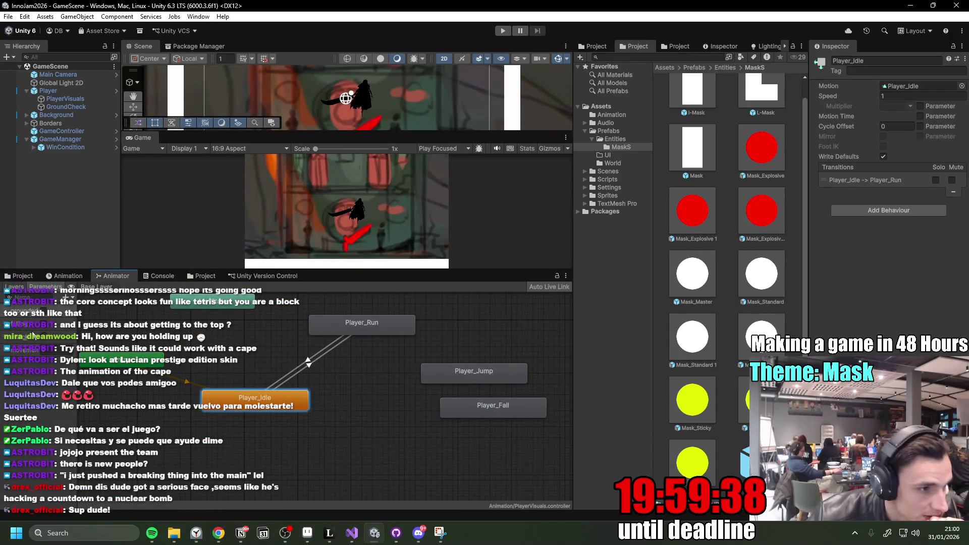
left_click_drag(77, 384, 104, 384)
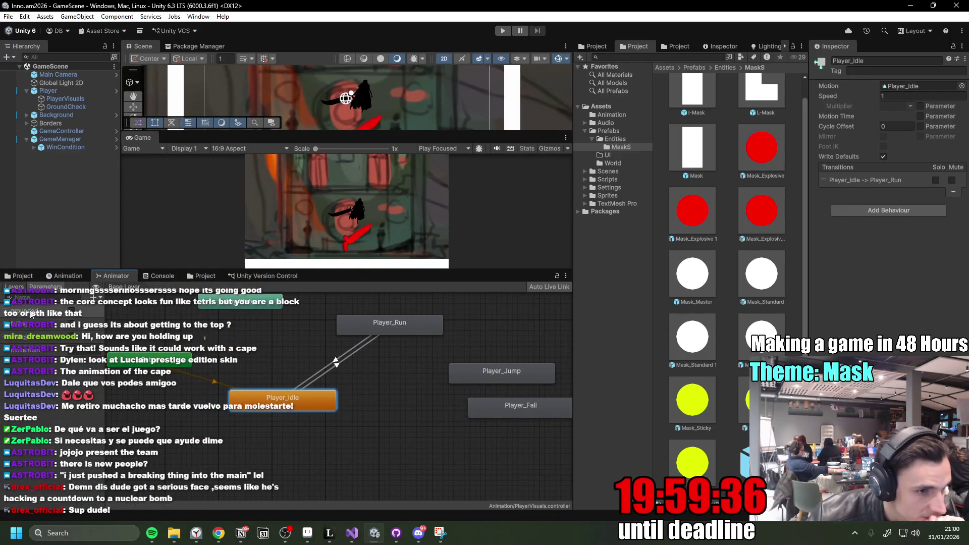
mouse_move(486, 371)
left_mouse_down()
mouse_move(416, 378)
mouse_move(398, 416)
mouse_move(328, 357)
left_mouse_up()
left_click_drag(407, 359, 371, 449)
left_click_drag(333, 360, 364, 327)
mouse_move(279, 459)
left_mouse_down()
mouse_move(267, 384)
mouse_move(284, 368)
left_mouse_up()
Add an Any State to Player_Jump transition with the condition grounded = false.
right_click(208, 402)
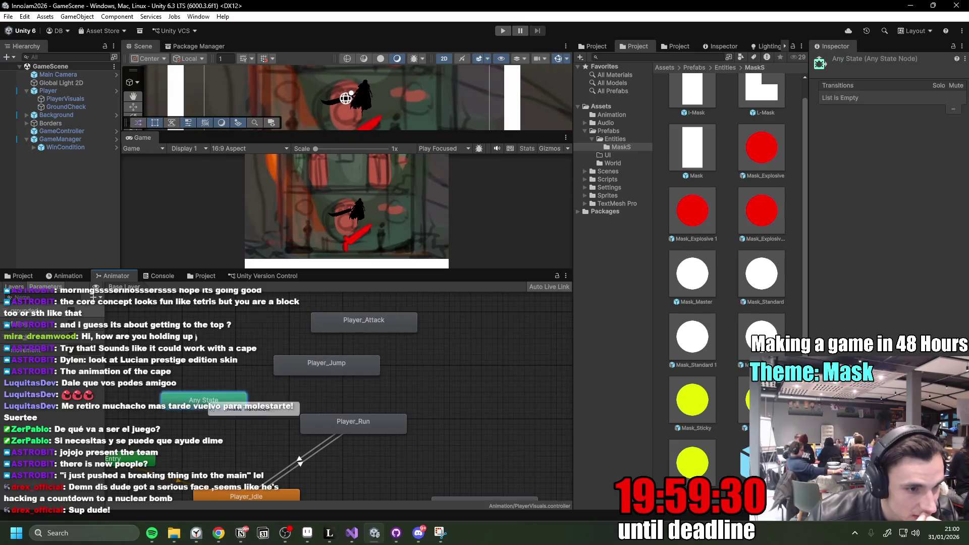
left_click(238, 406)
left_click(295, 372)
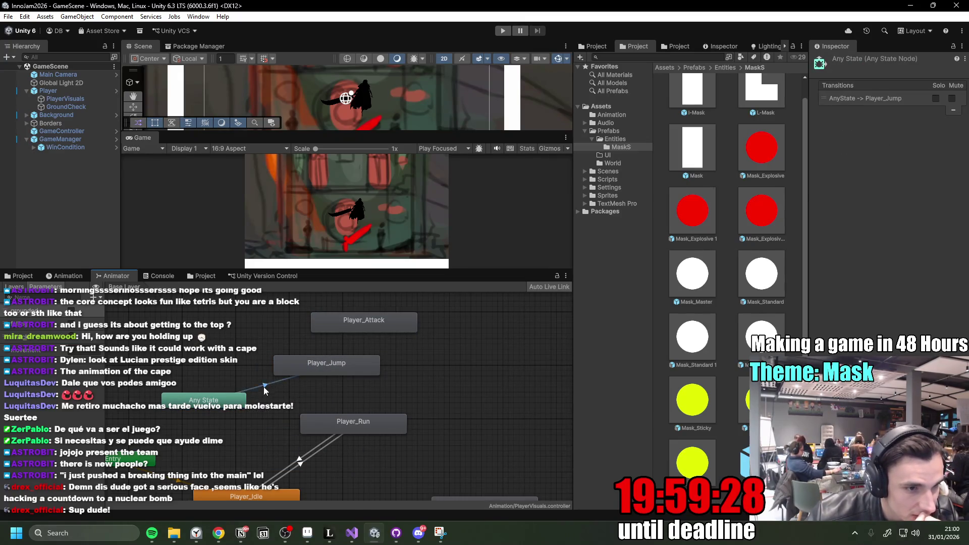
left_click(264, 386)
left_click(940, 299)
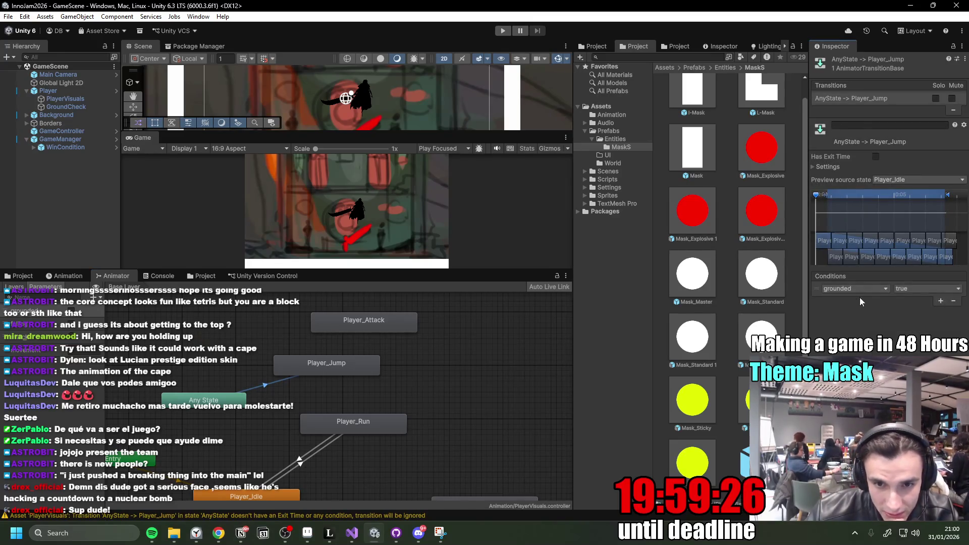
left_click(908, 289)
left_click(922, 311)
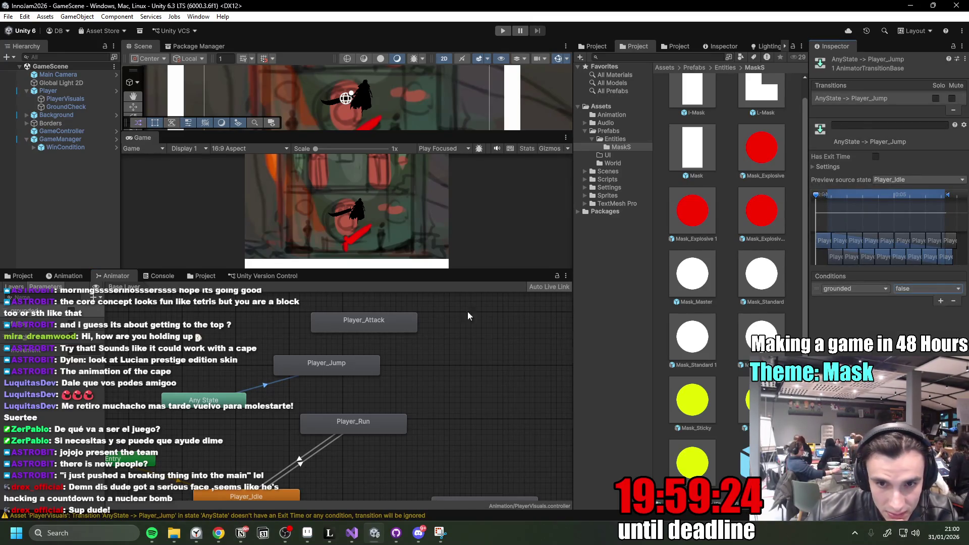
Add a Player_Jump to Player_Run transition with Has Exit Time turned off.
left_click_drag(333, 365, 321, 358)
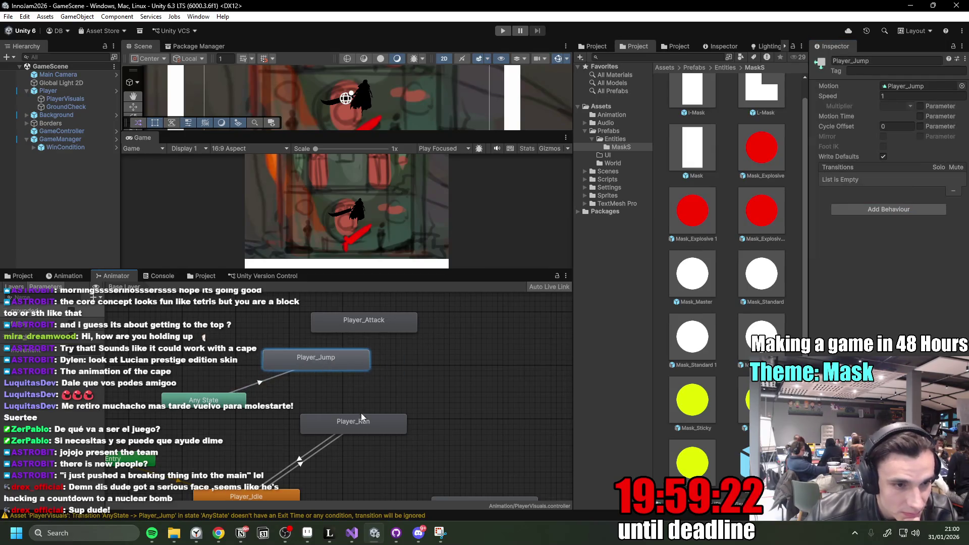
left_click(377, 422)
left_click_drag(377, 422, 457, 417)
right_click(321, 360)
left_click(343, 363)
left_click(396, 420)
left_click(373, 393)
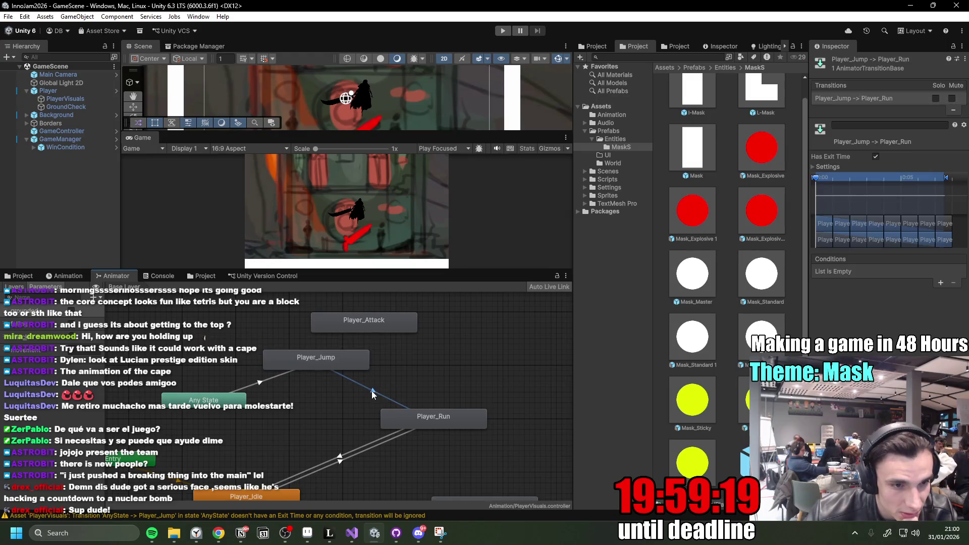
left_click(876, 158)
left_click(260, 386)
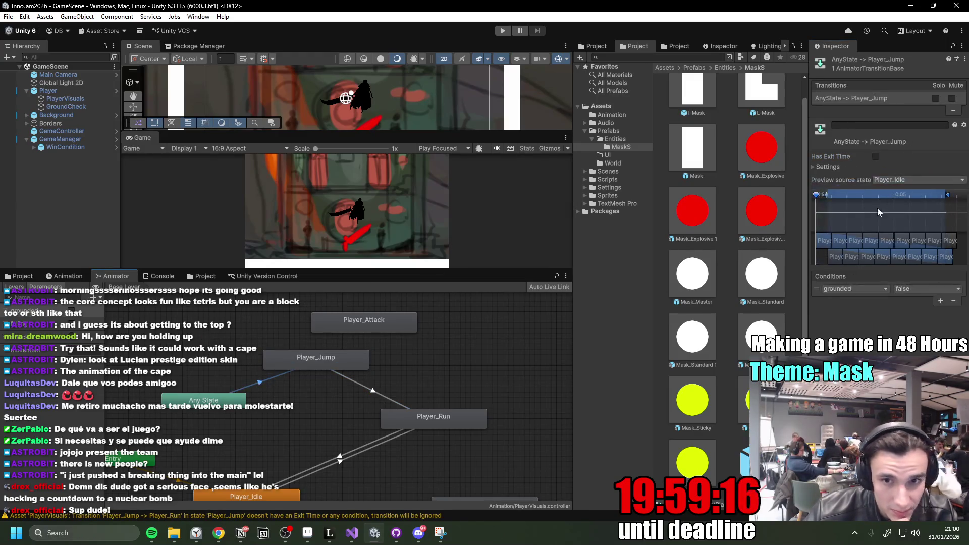
left_click(326, 363)
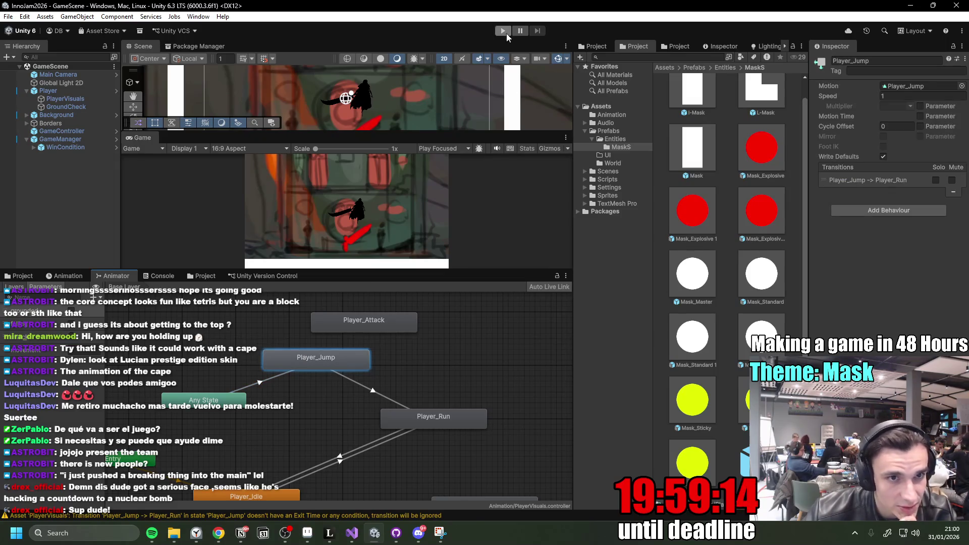
left_click(502, 31)
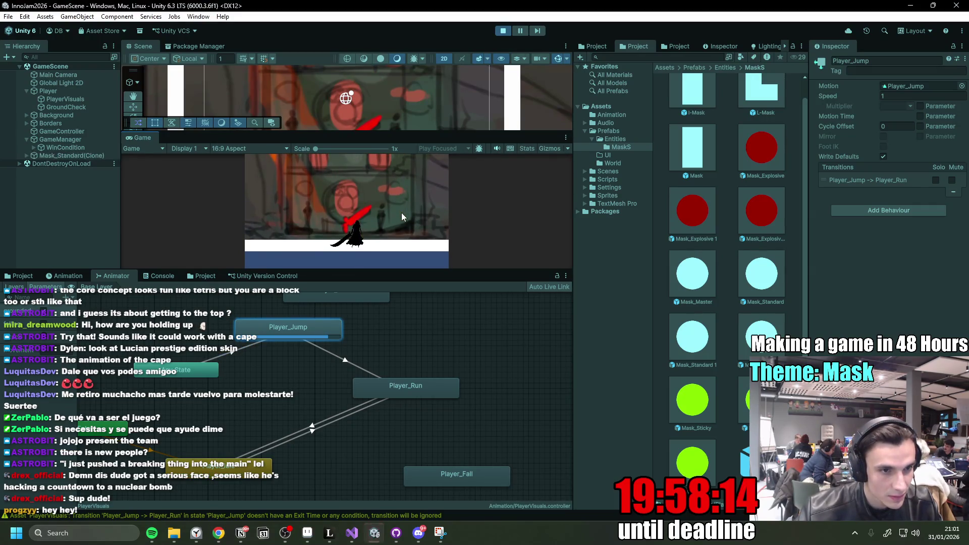
key("d")
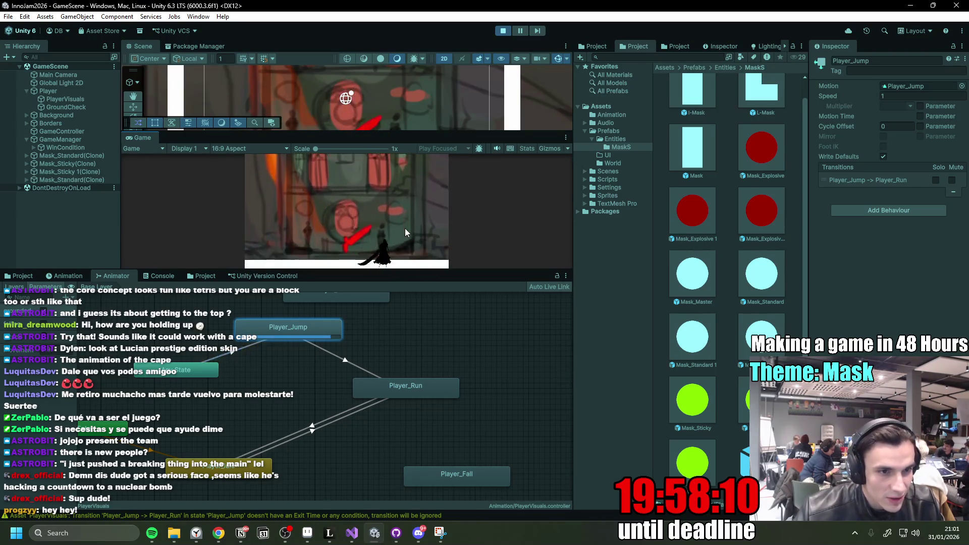
key("a")
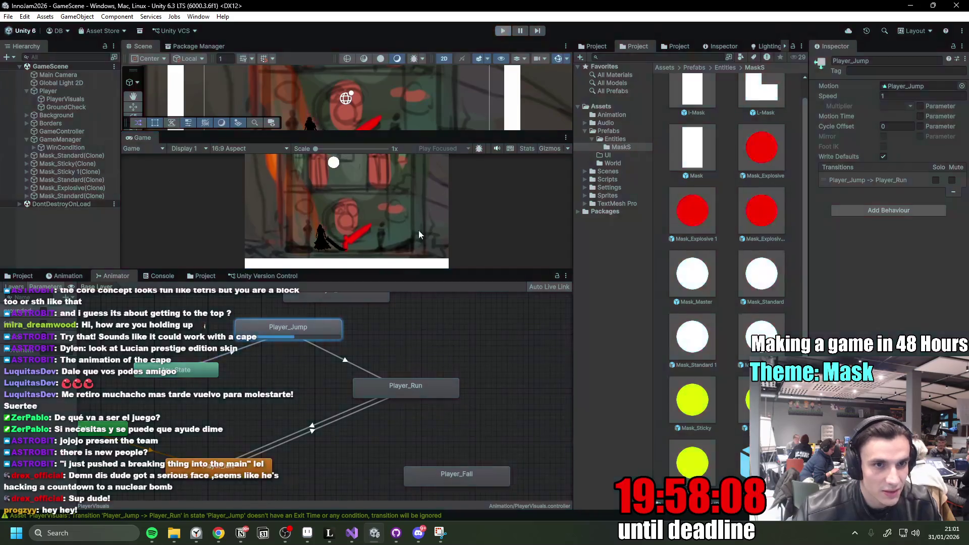
key("ctrl+p")
left_click(346, 361)
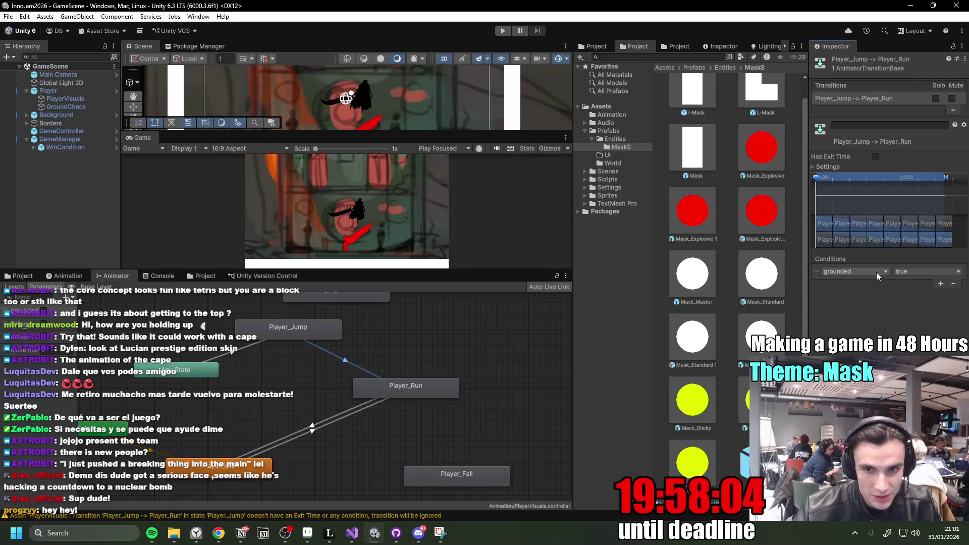
Set the Jump-to-Run condition to grounded = true and play-test running and jumping.
left_click(913, 272)
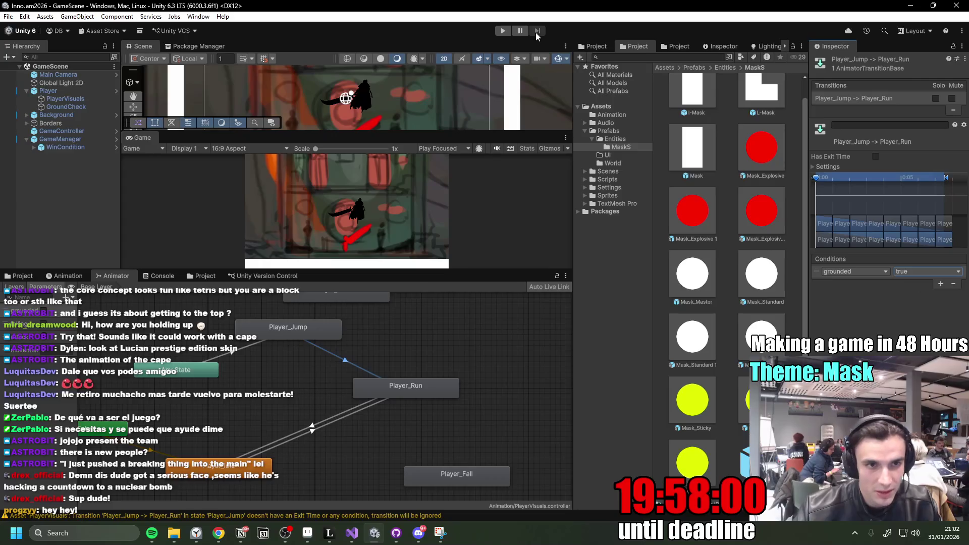
left_click(503, 31)
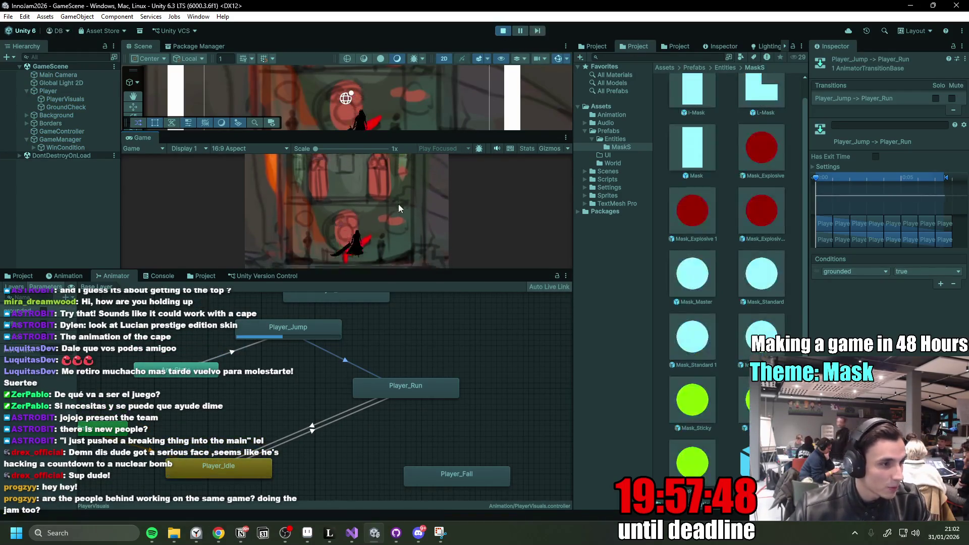
key("d")
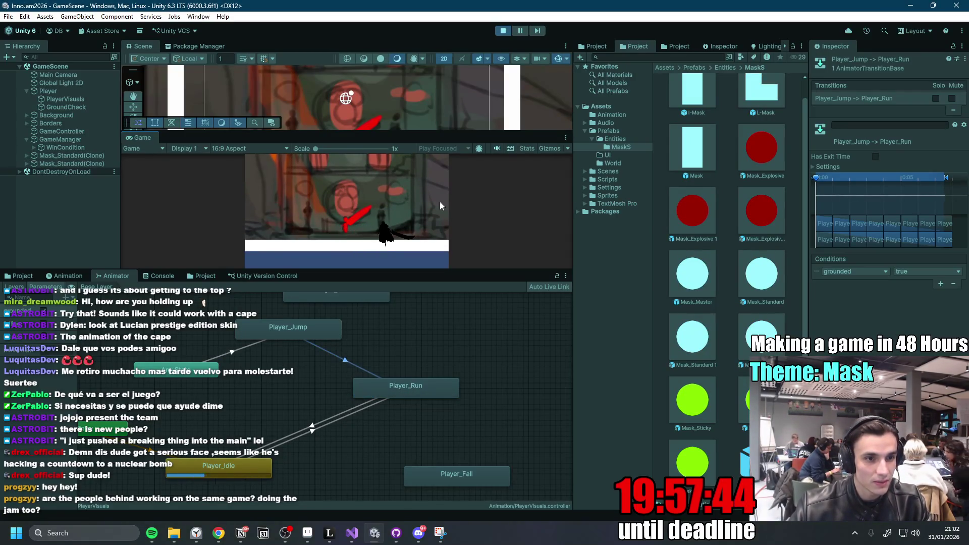
key("d")
key("space")
key("a")
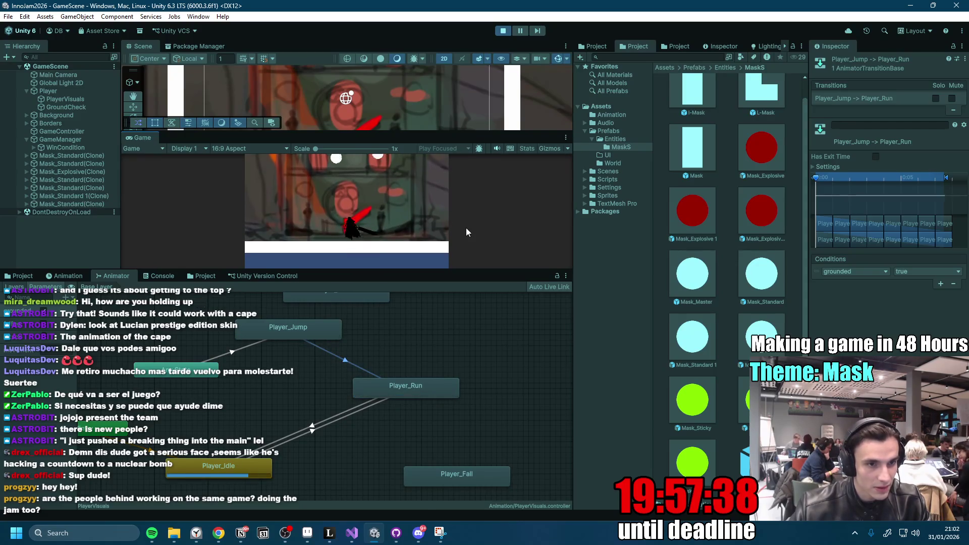
key("space")
Keep testing jumps and landings, enlarge the scene and game views, then stop the playtest.
key("d")
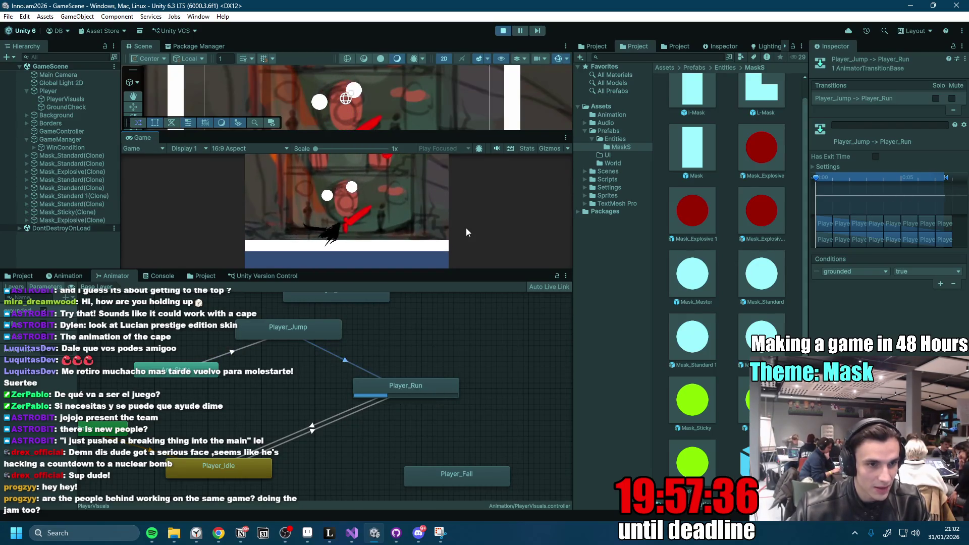
key("a")
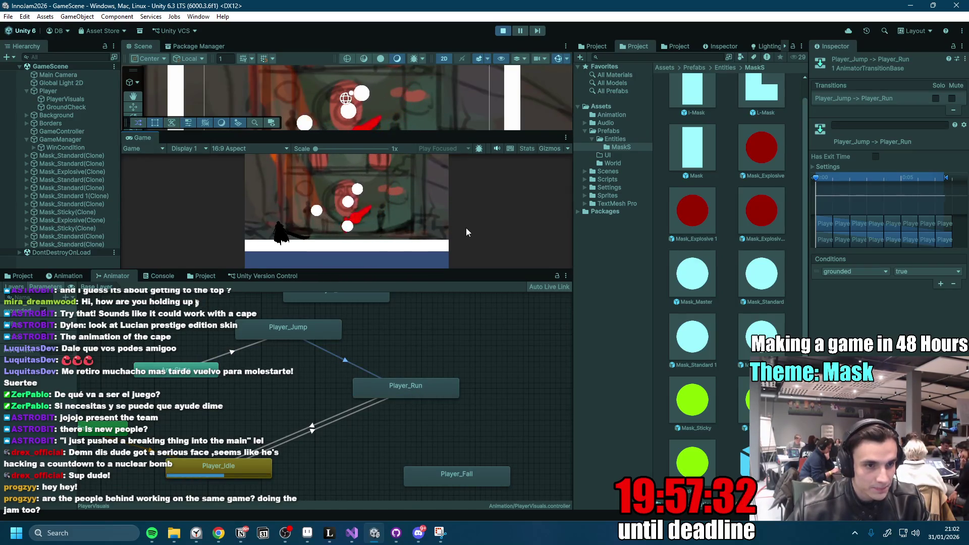
key("space")
key("d")
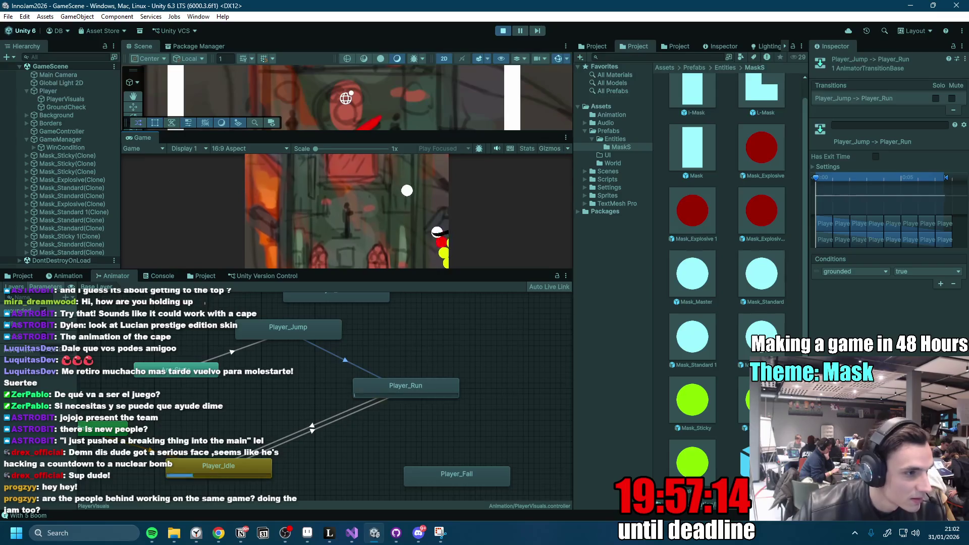
key("alt+Tab")
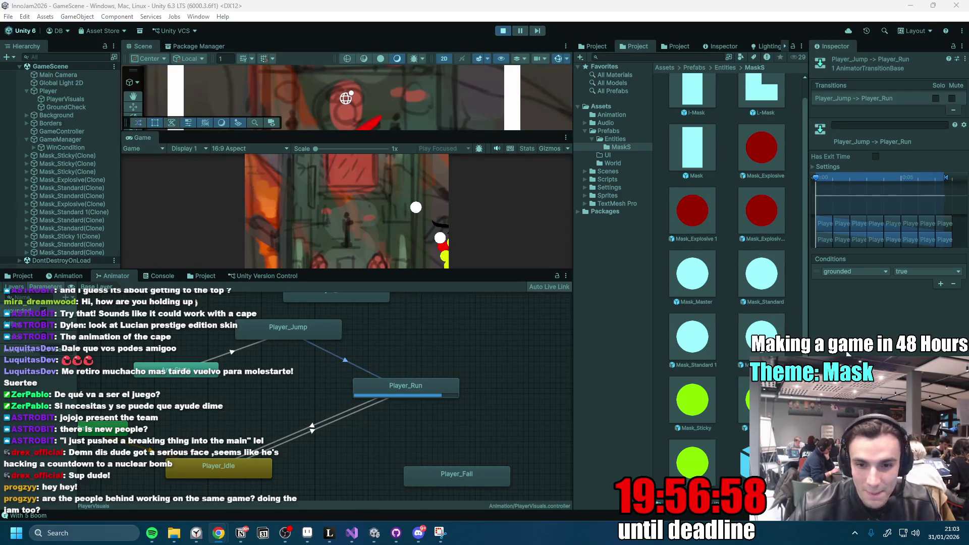
left_click_drag(384, 269, 419, 376)
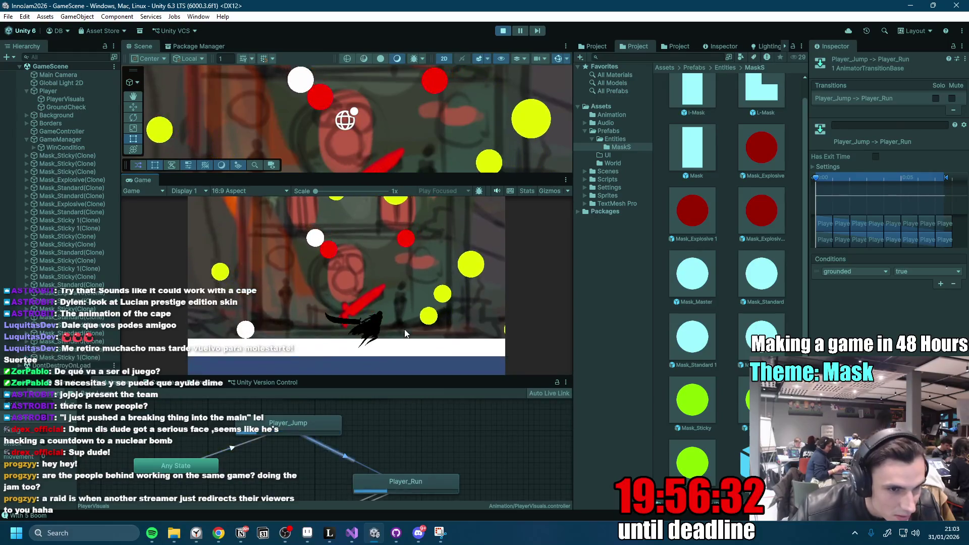
left_click(503, 31)
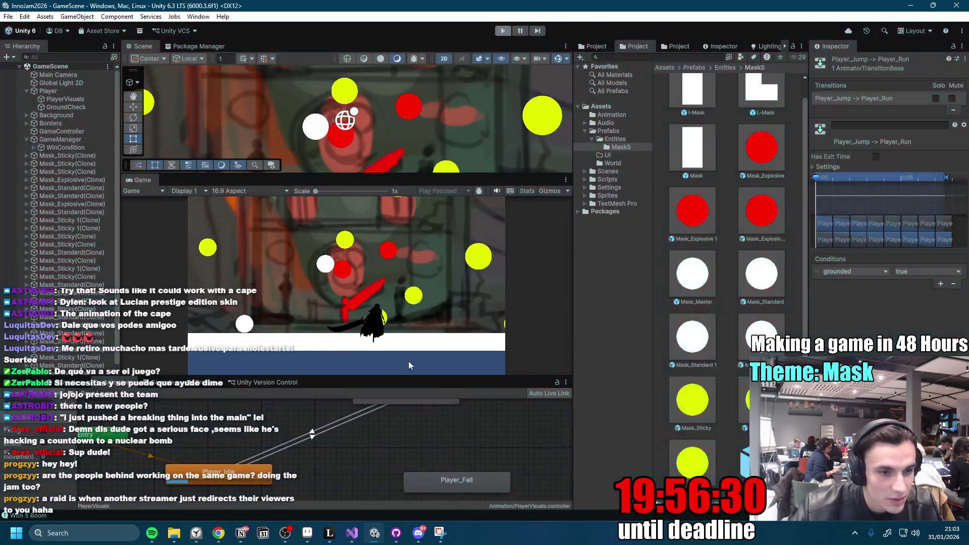
scroll(359, 386, "up", 8)
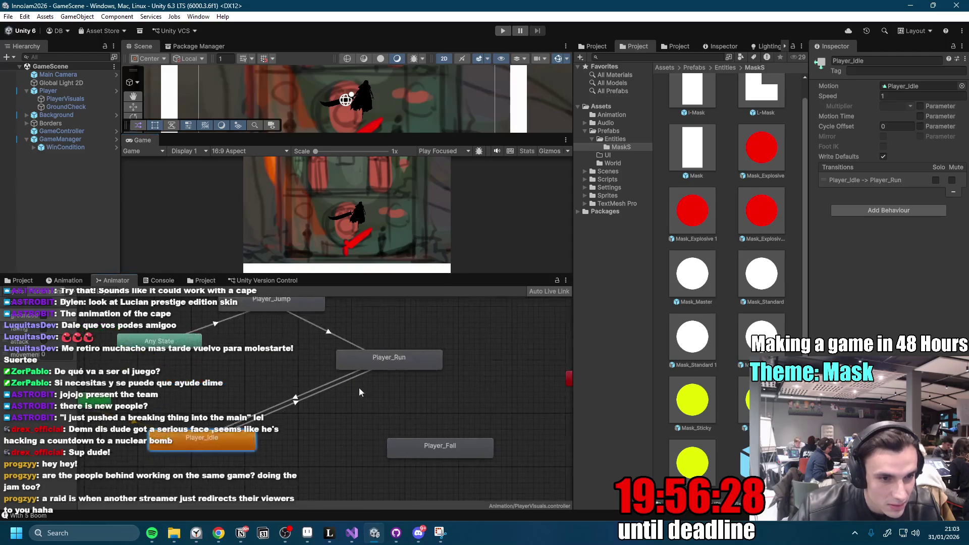
Make the Any State to Player_Jump transition instant by turning off Fixed Duration and setting duration to 0.
scroll(390, 403, "down", 2)
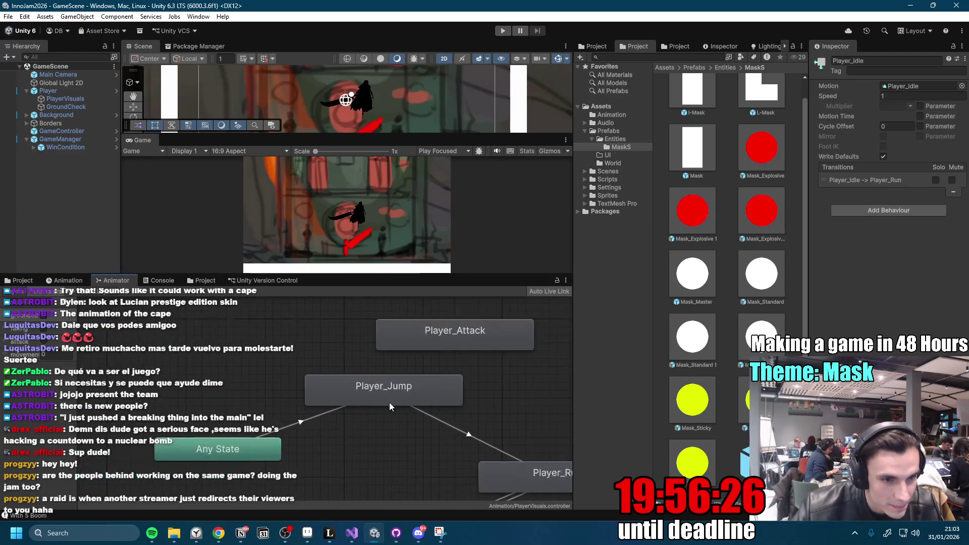
left_click(307, 424)
left_click(814, 167)
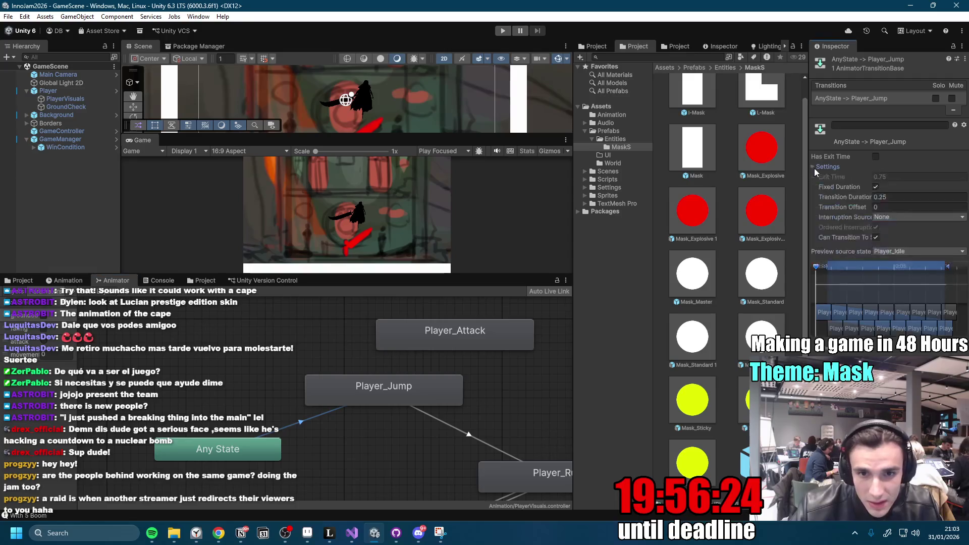
left_click(876, 187)
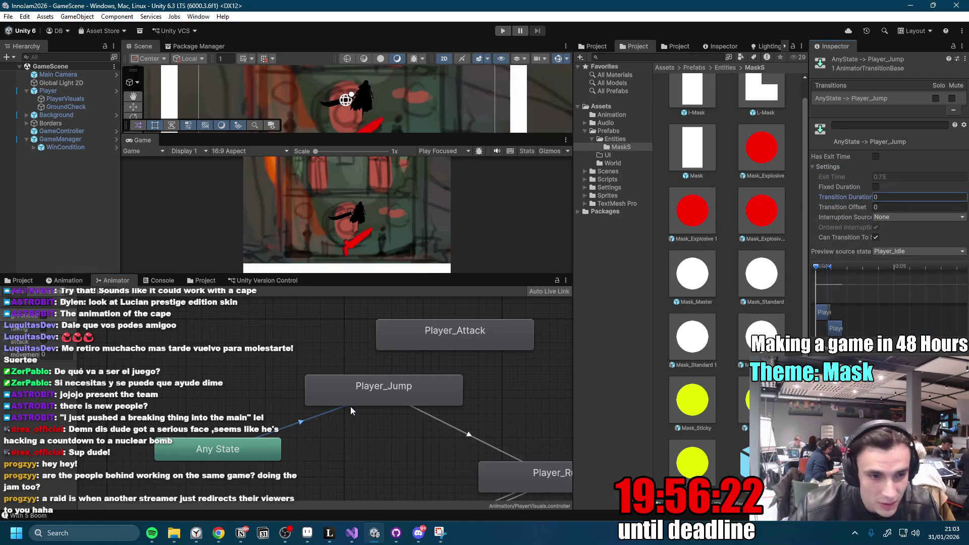
Make the Player_Jump to Player_Run transition instant too, then start the game to test.
left_click(287, 373)
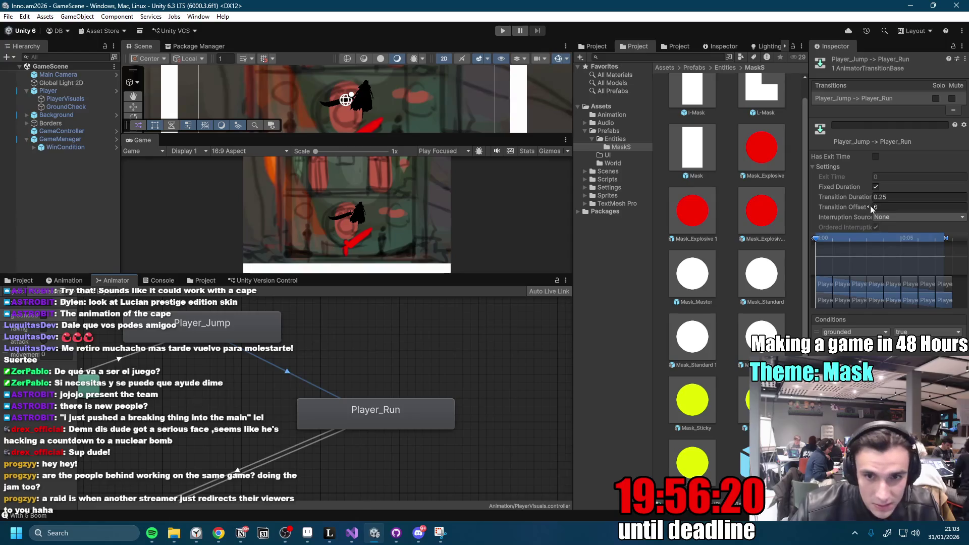
left_click(876, 188)
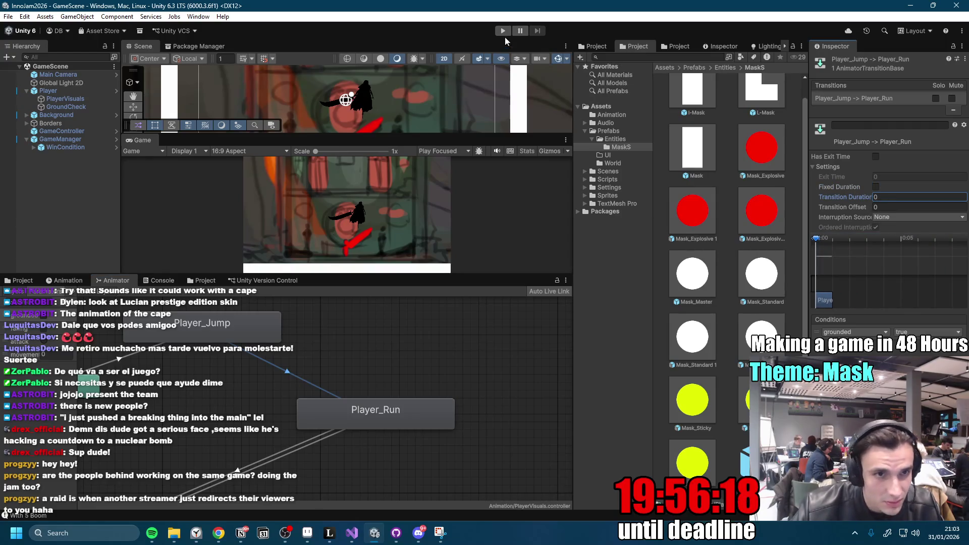
left_click(503, 31)
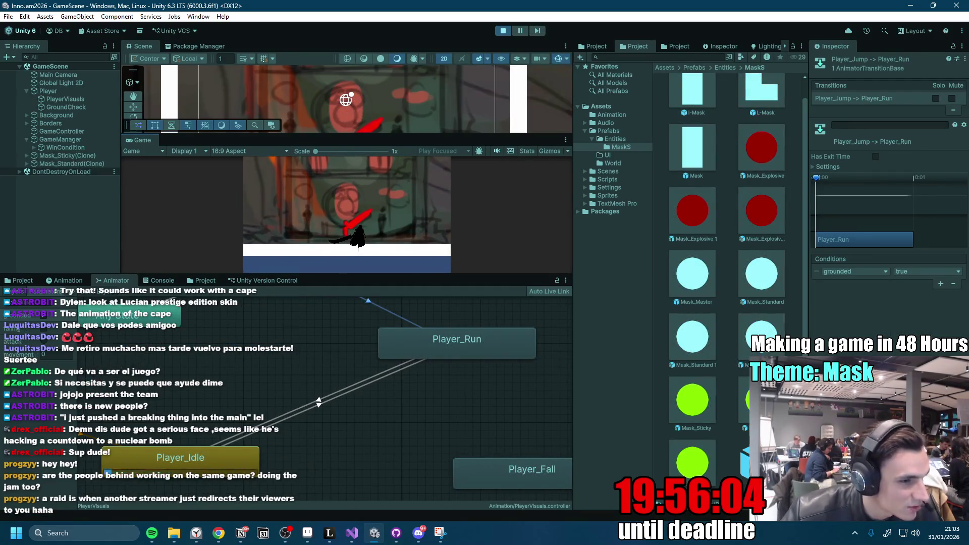
left_click_drag(402, 275, 403, 388)
key("a")
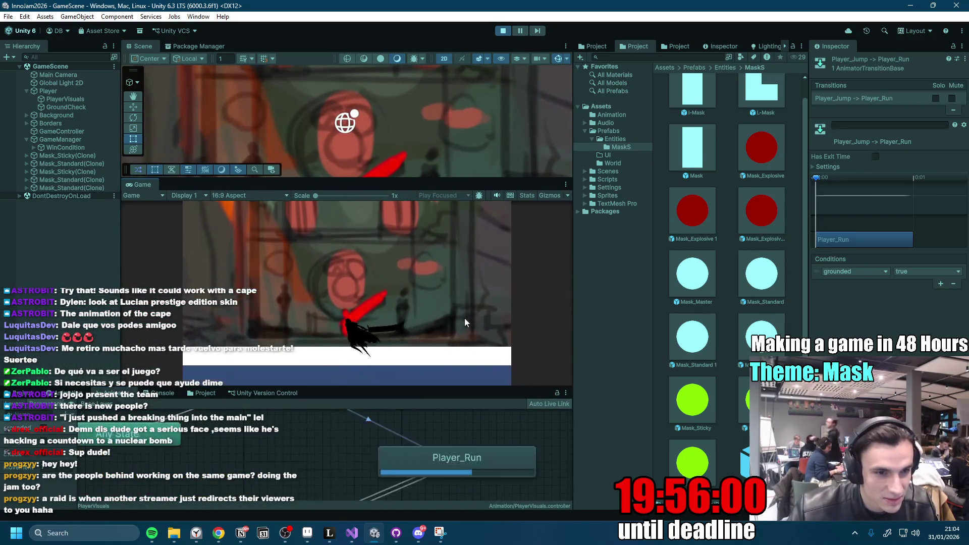
key("d")
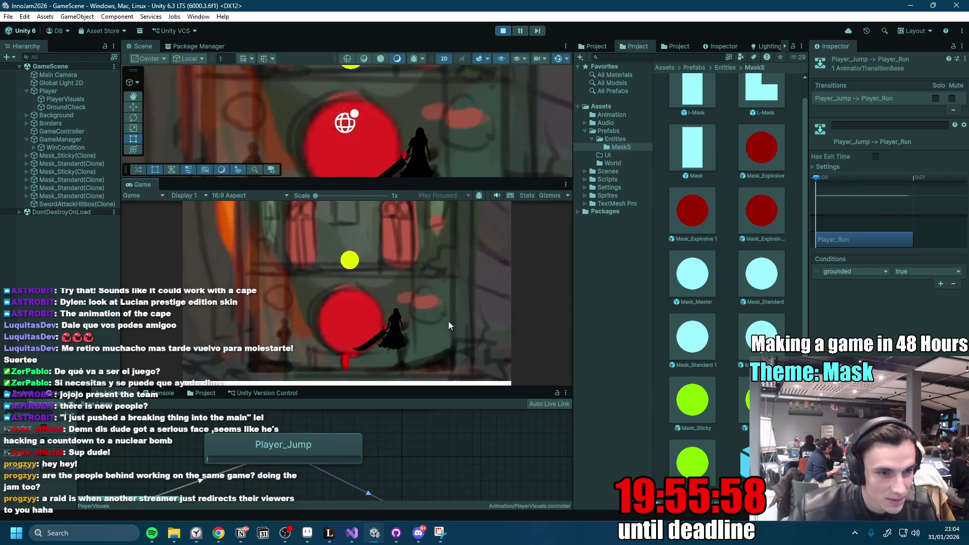
key("a")
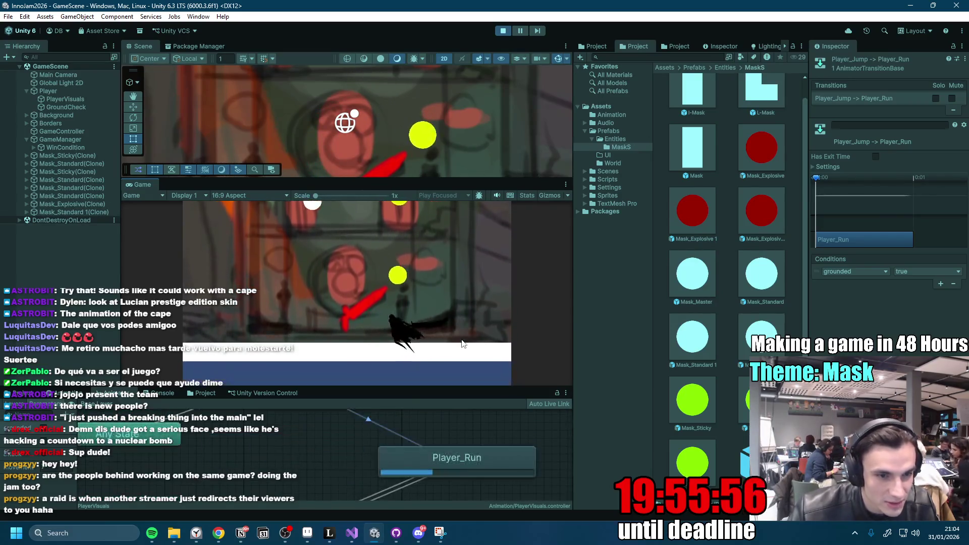
key("space")
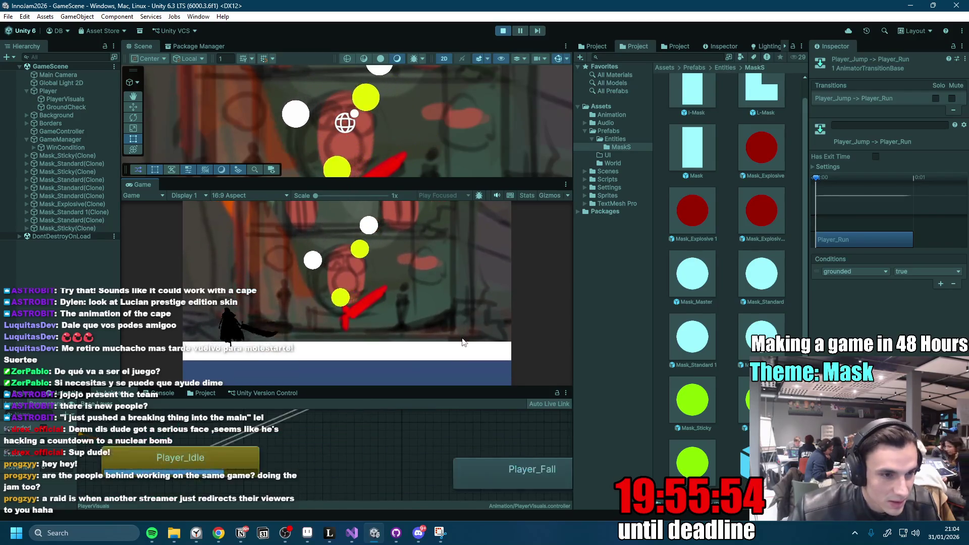
key("d")
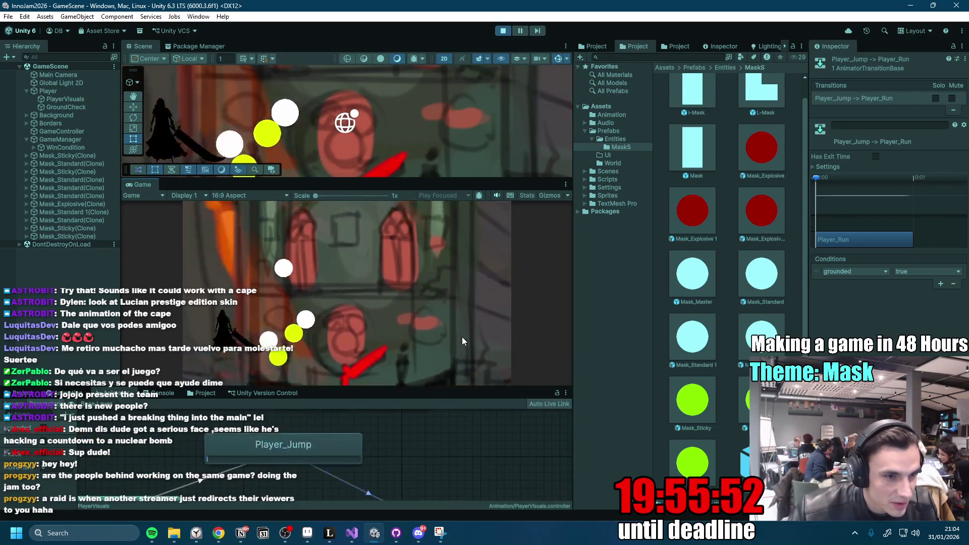
key("space")
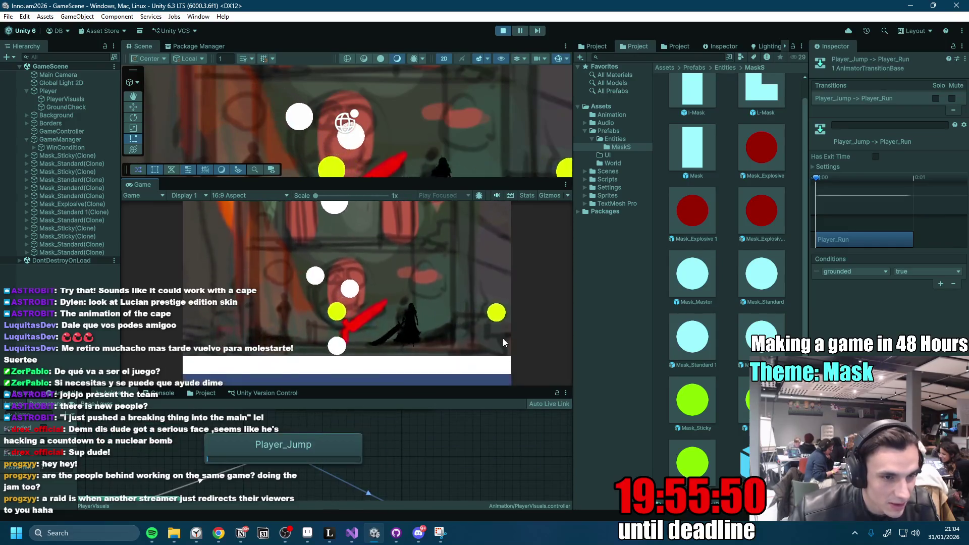
key("space")
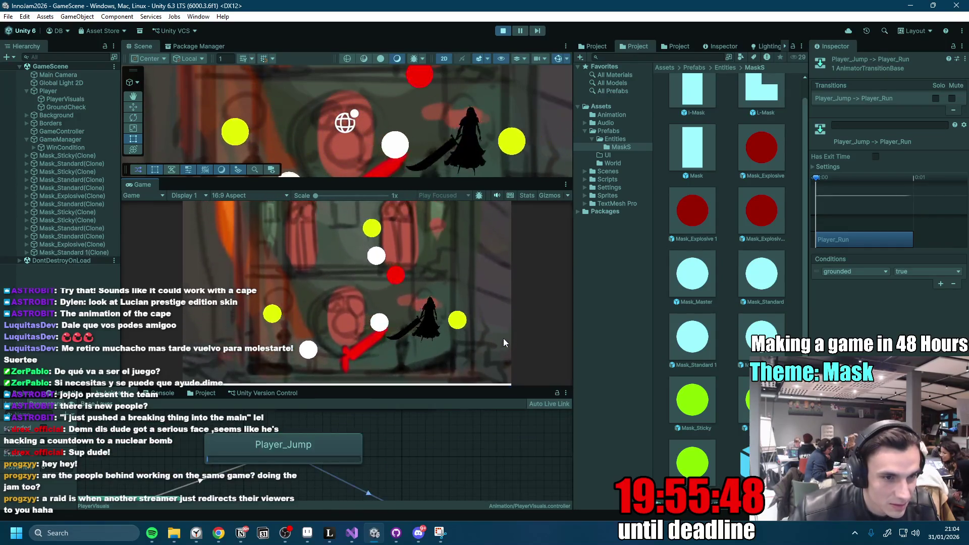
key("a")
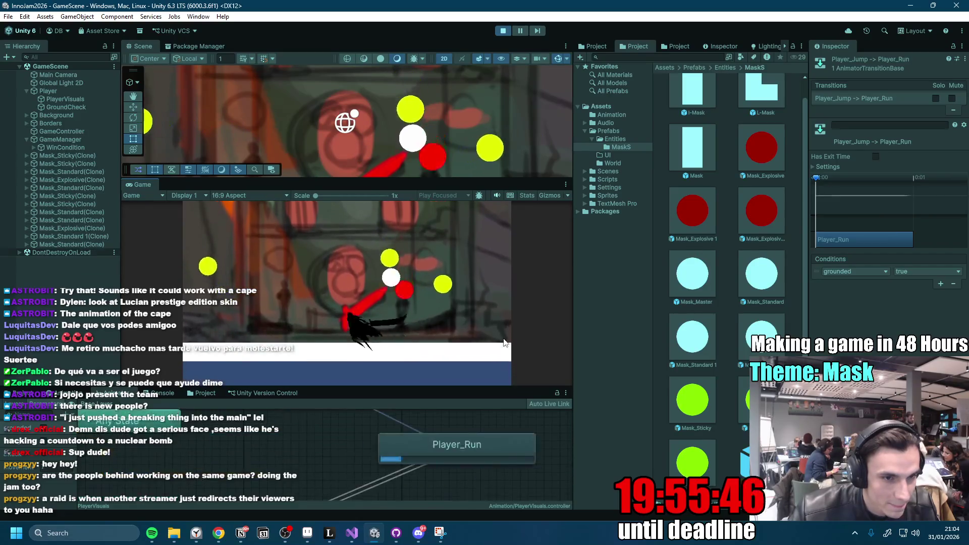
key("space")
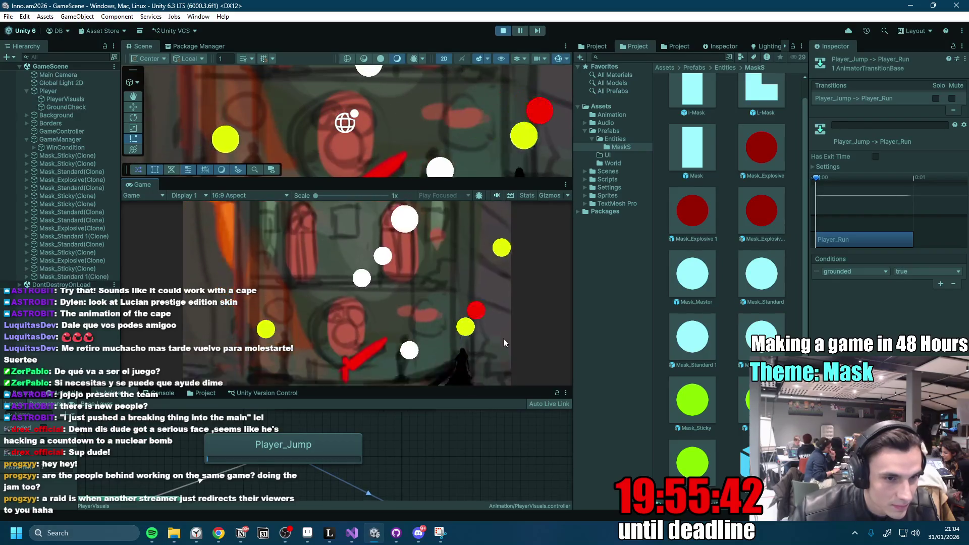
key("space")
key("a")
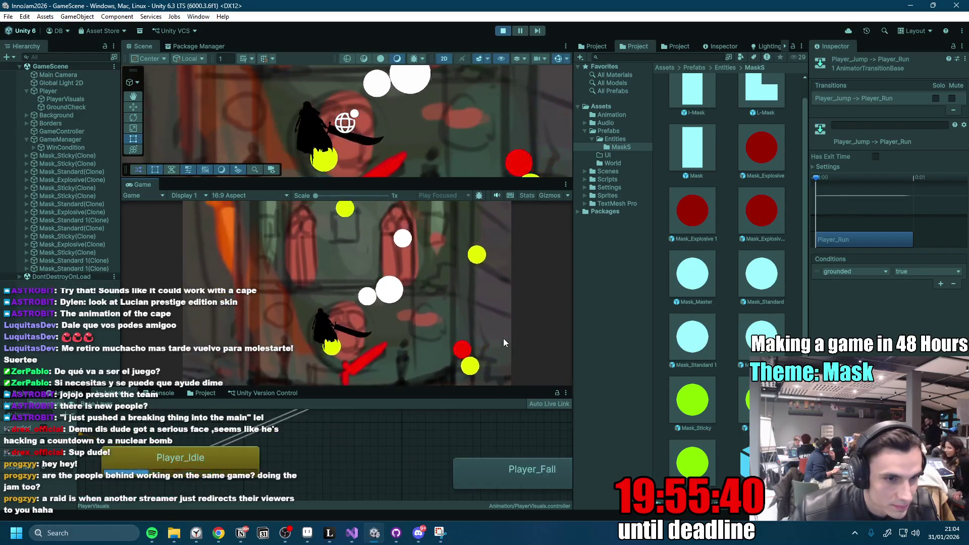
key("space")
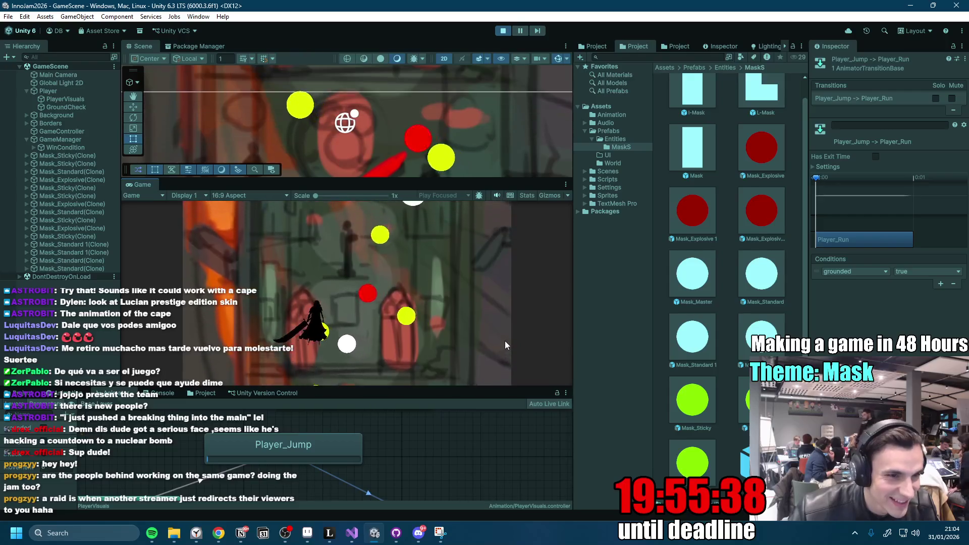
key("space")
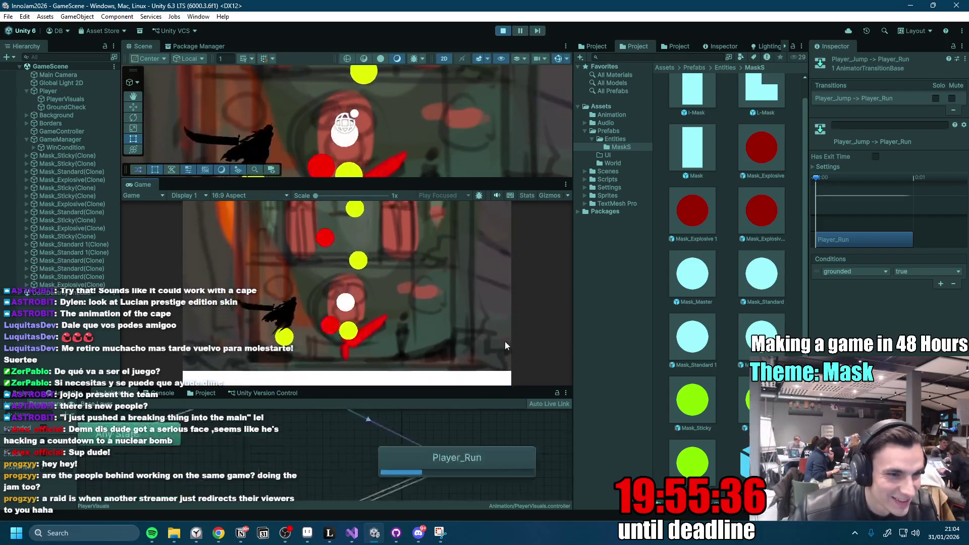
key("space")
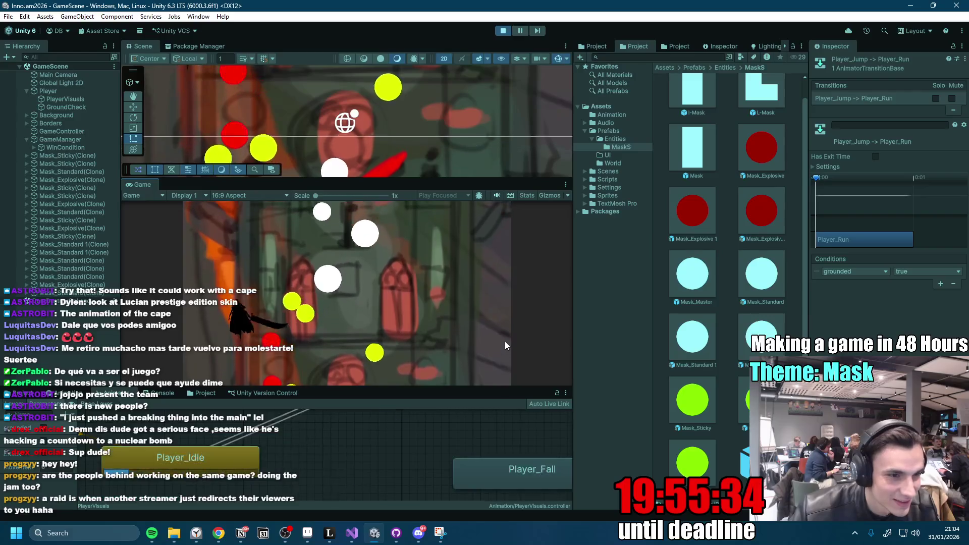
key("space")
key("space")
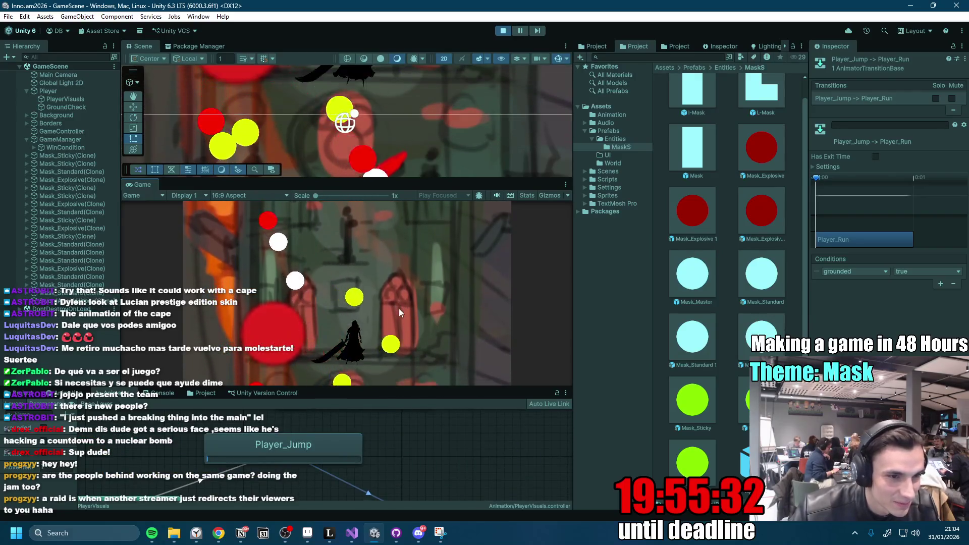
key("space")
key("space")
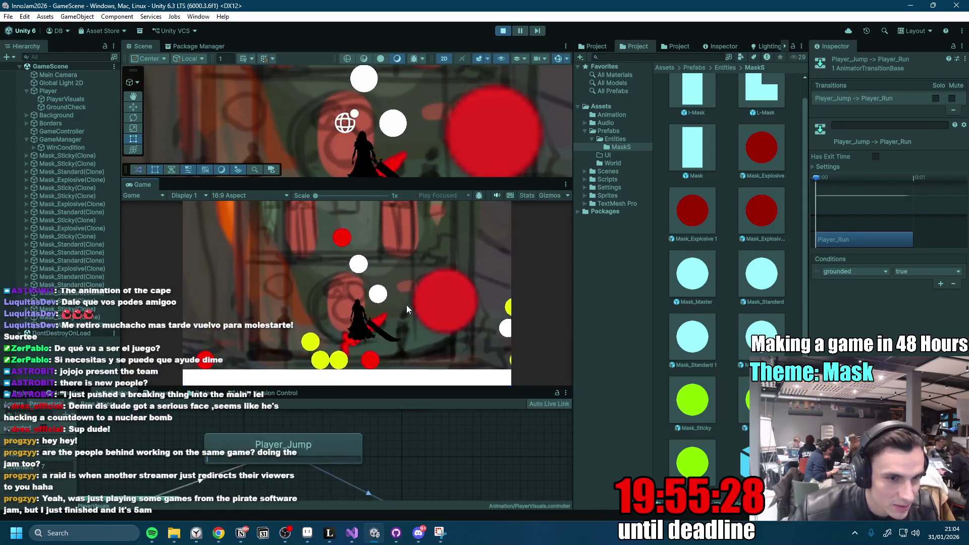
key("space")
key("space")
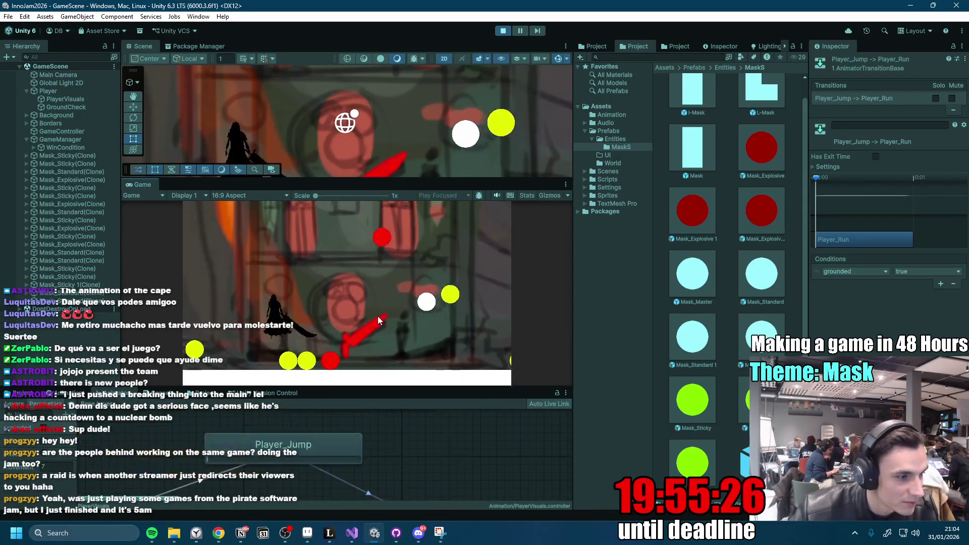
key("space")
key("d")
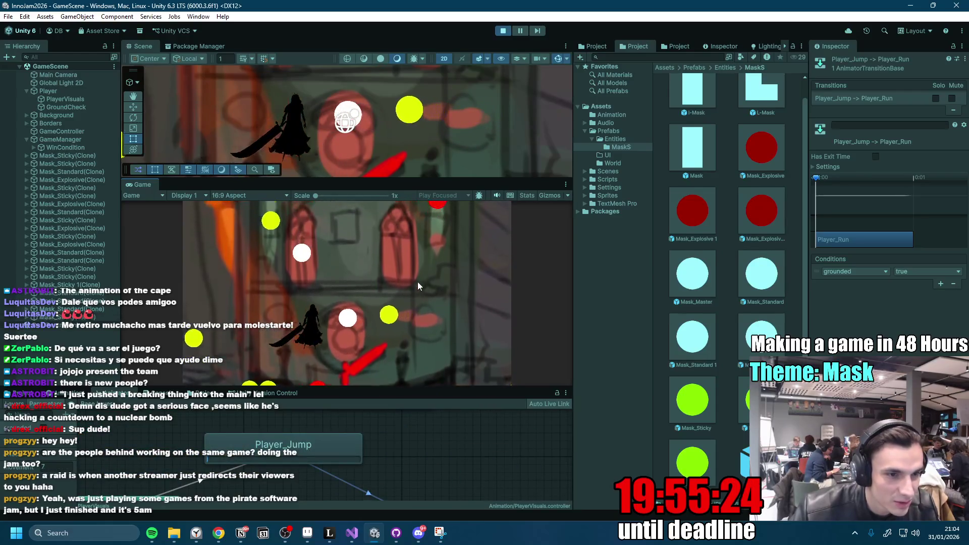
key("a")
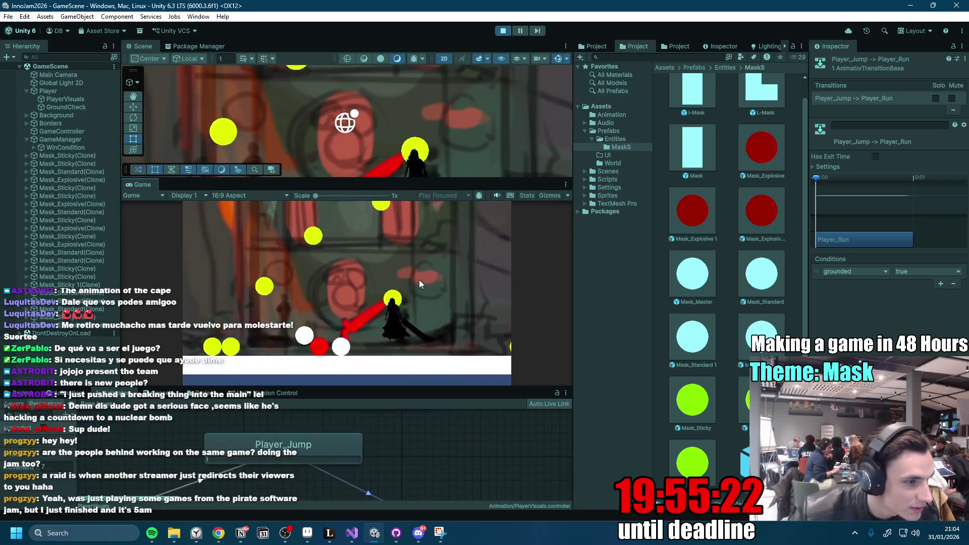
key("space")
key("d")
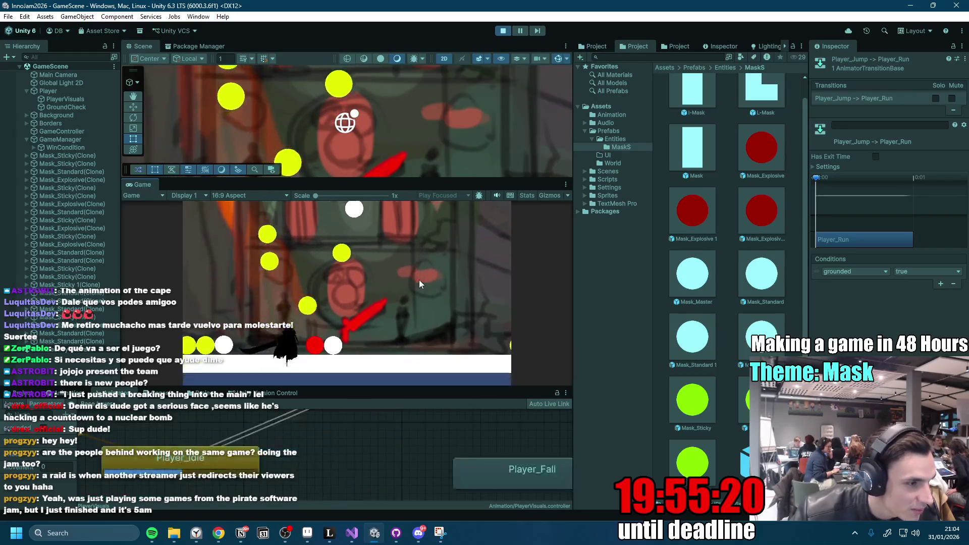
key("space")
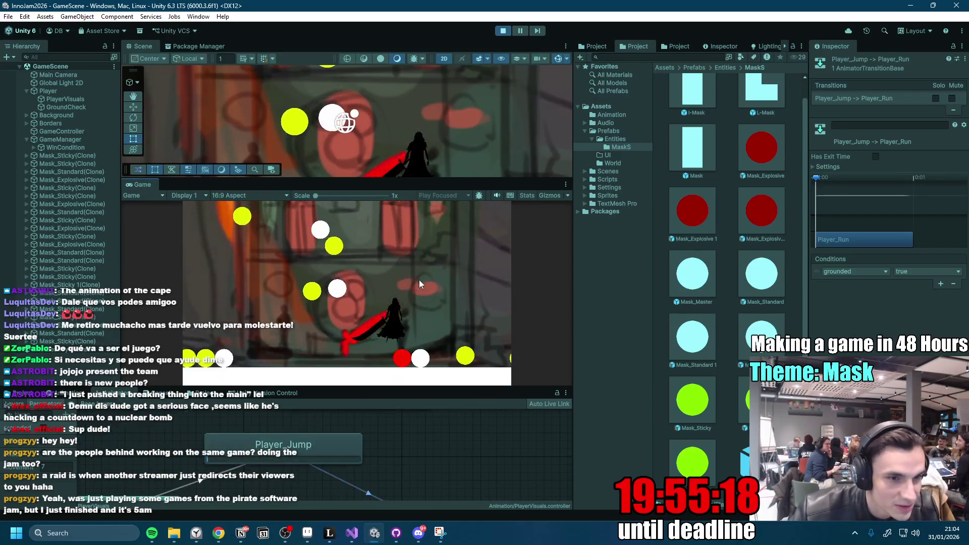
key("a")
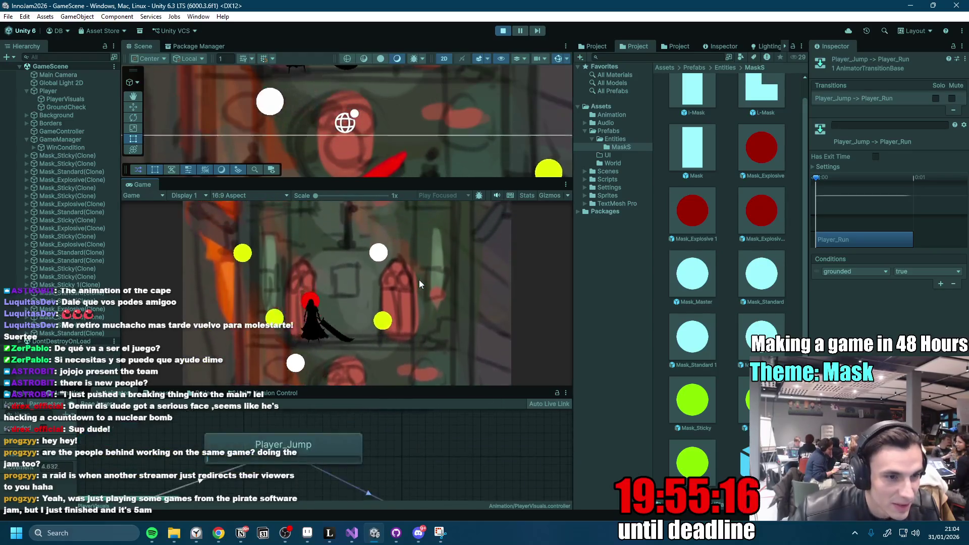
key("d")
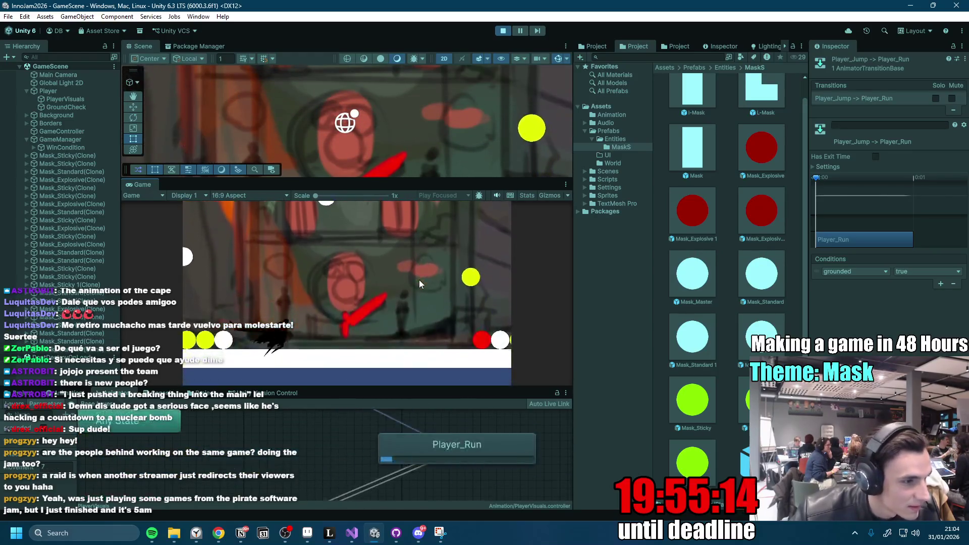
key("space")
key("a")
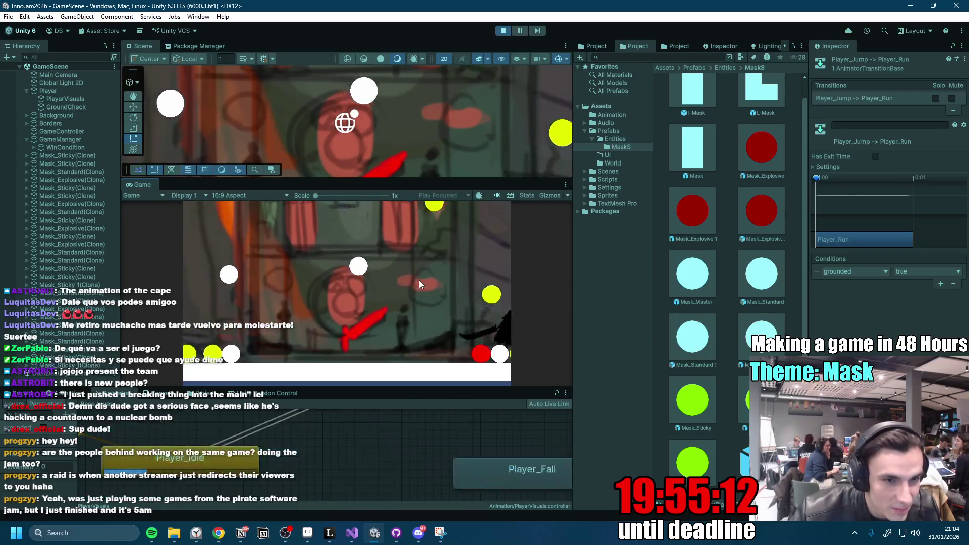
key("d")
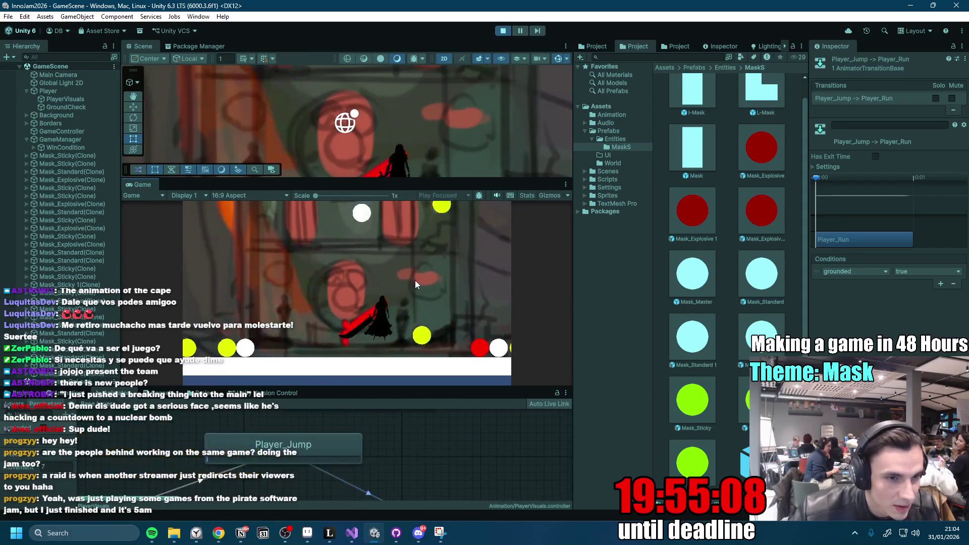
key("a")
key("a")
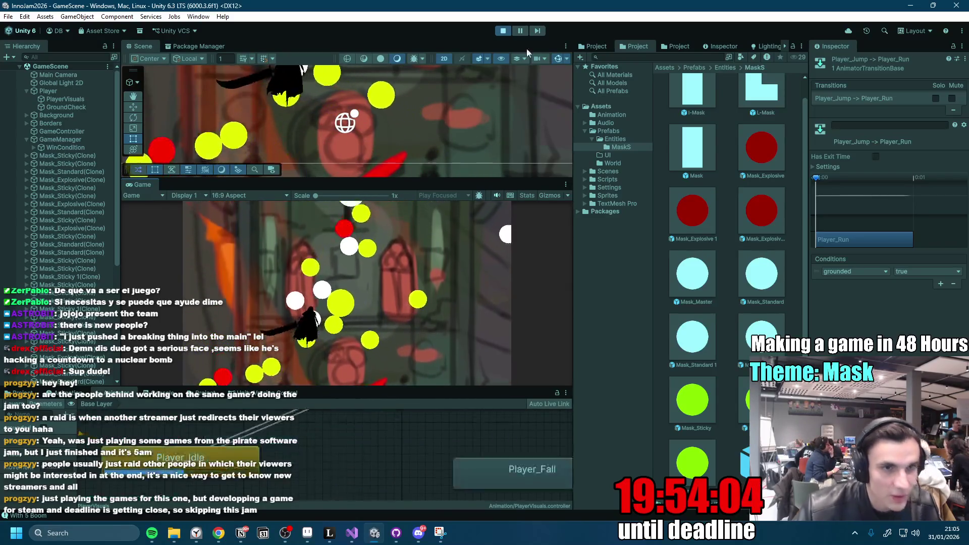
Stop the running game and bring up the jam to-do list.
left_click(503, 31)
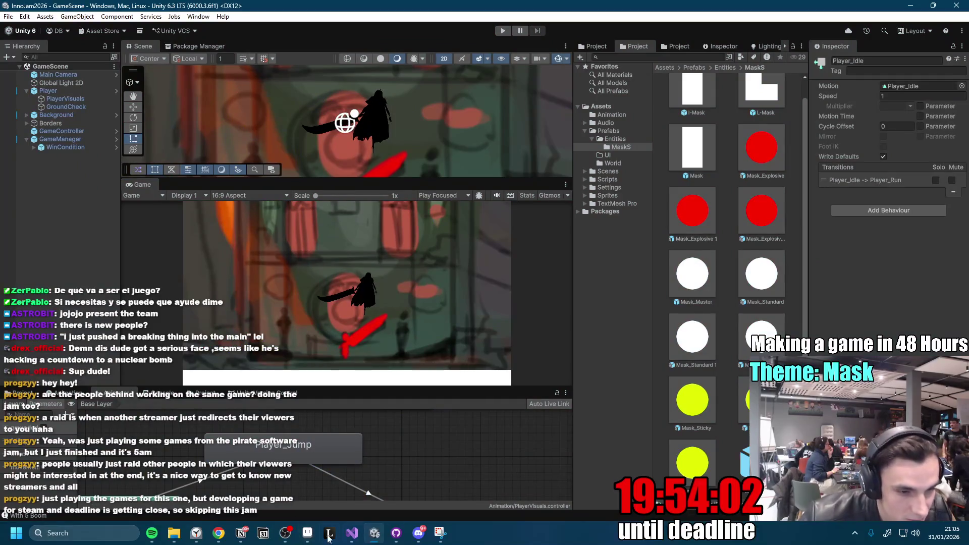
left_click(240, 539)
Tick the Jump task, then add a public float fallThreshold = -0.1f field to PlayerAnimator.cs.
left_click(307, 301)
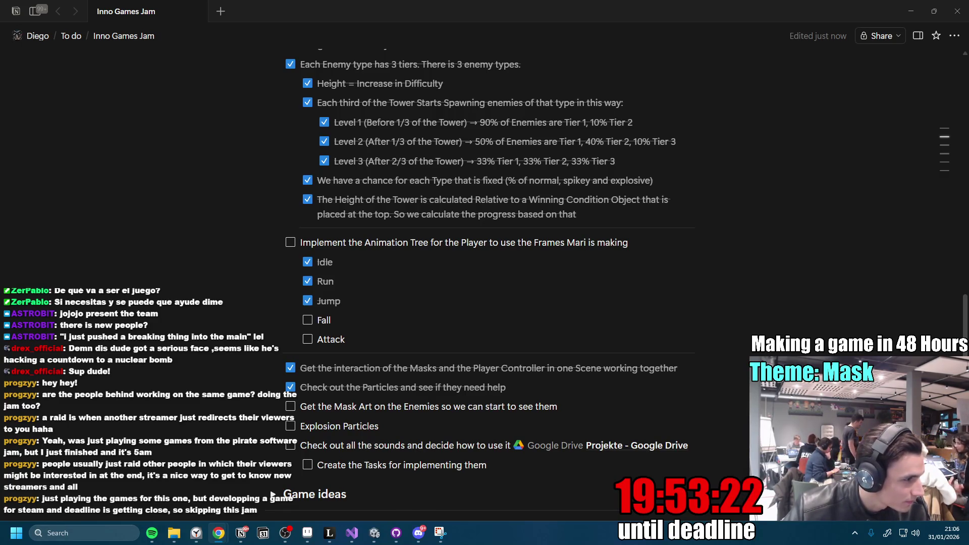
left_click(352, 533)
left_click(101, 132)
key("Return")
type("public float fallThreshold = -0.1f; // prevents jitter at apex")
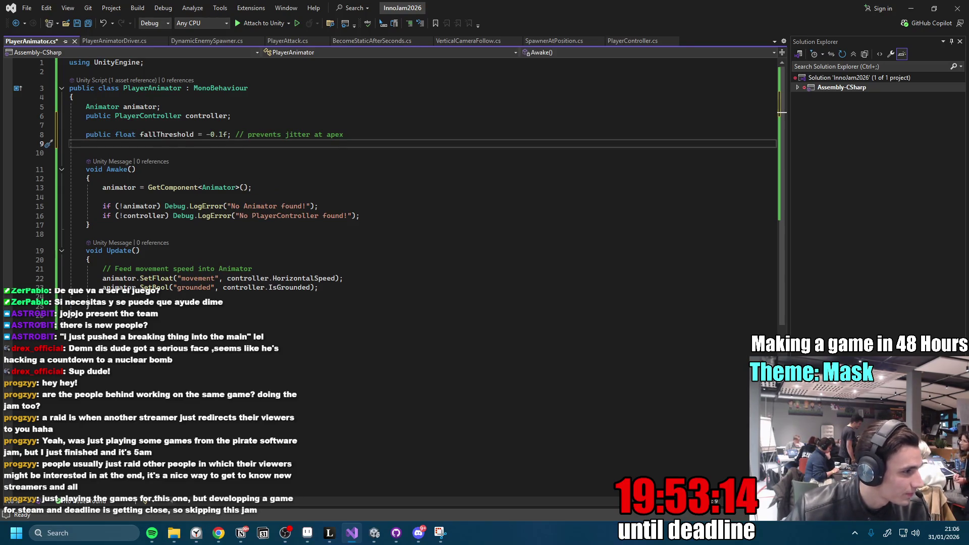
Add falling detection to PlayerAnimator.Update using VerticalSpeed and fallThreshold, and save PlayerAnimator.cs.
key("alt+Tab")
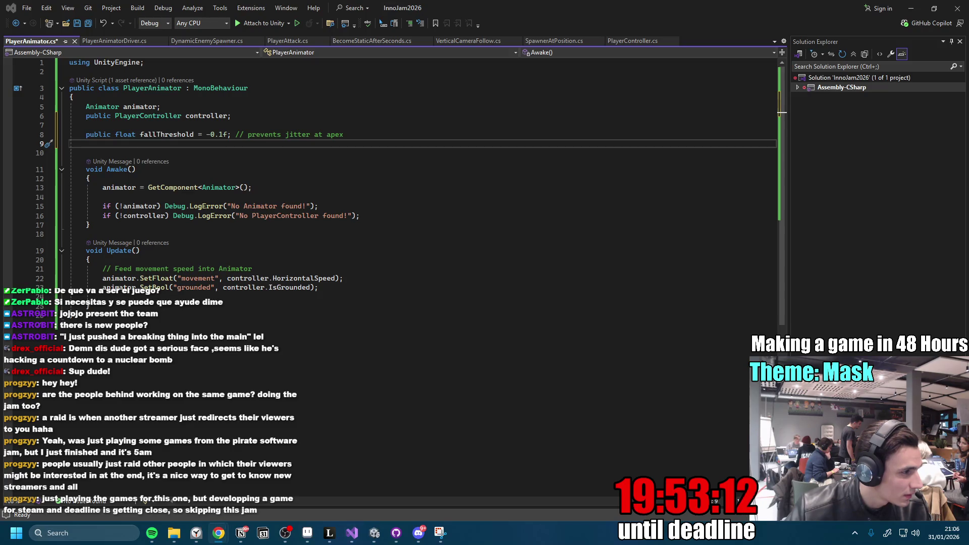
left_click(399, 298)
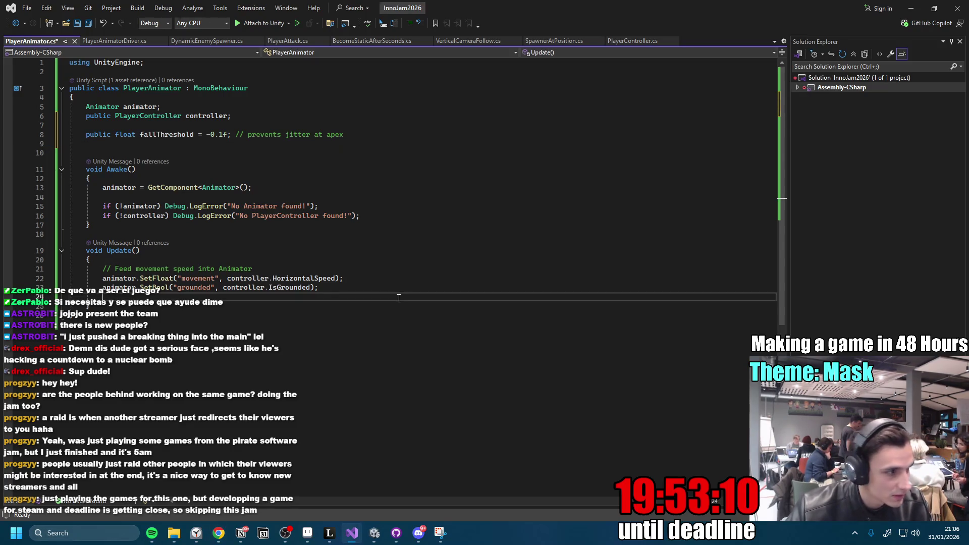
key("ctrl+v")
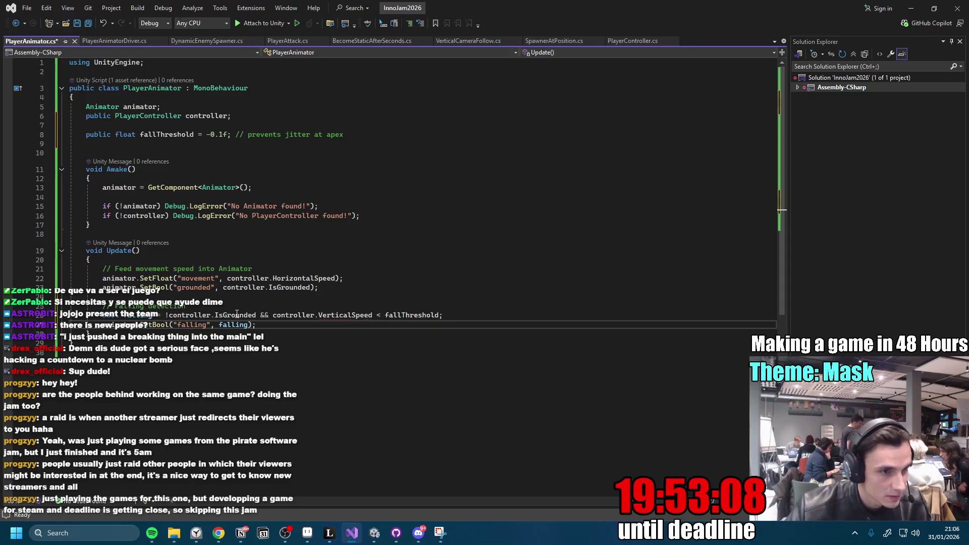
left_click(340, 316)
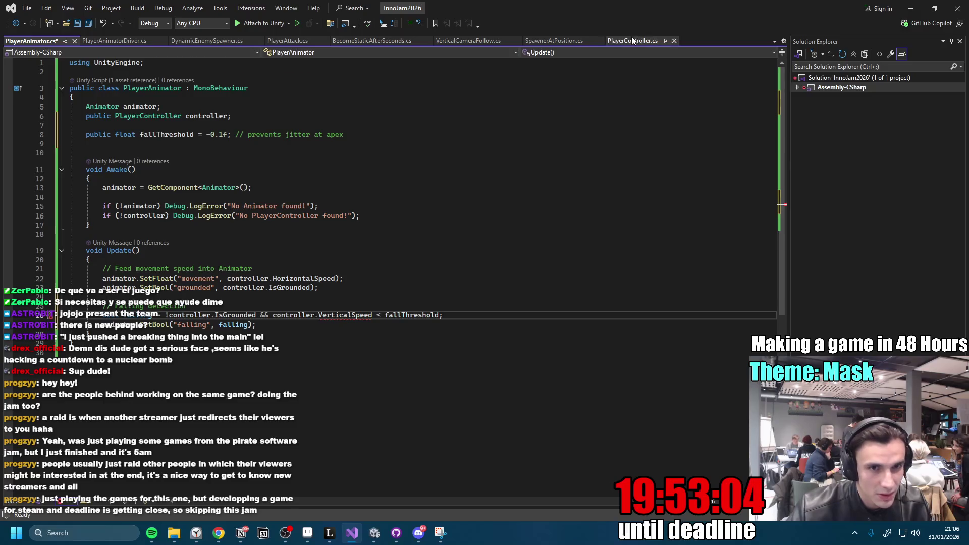
left_click(253, 315, "ctrl")
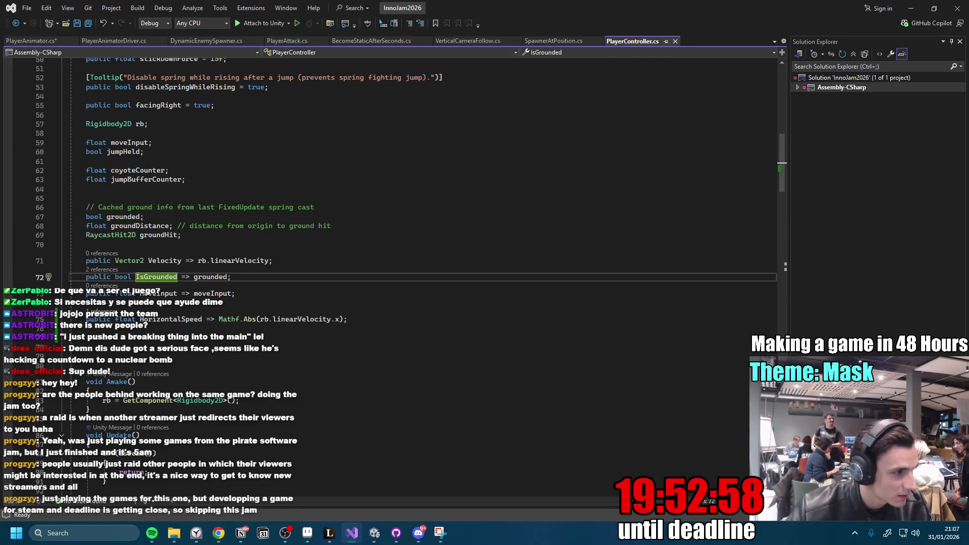
key("alt+Tab")
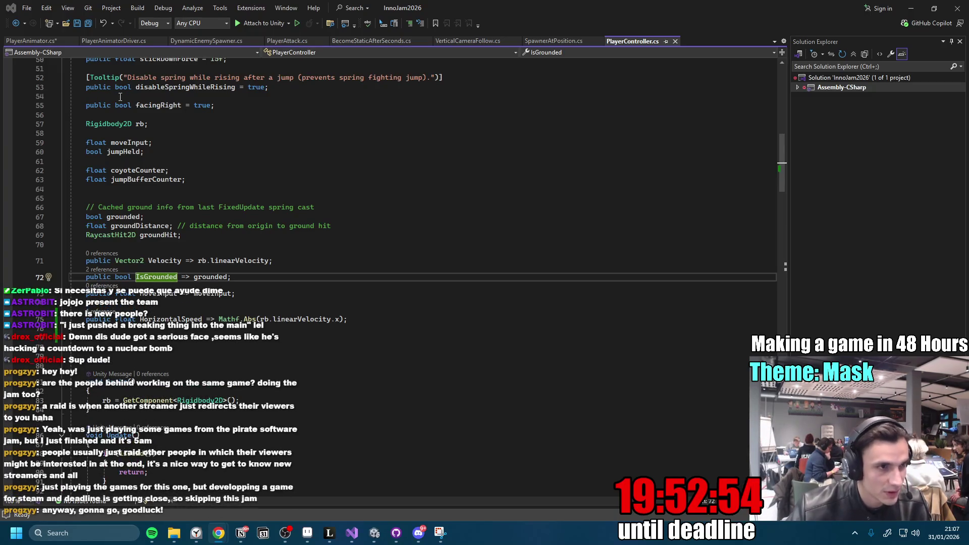
key("alt+Tab")
key("ctrl+Tab")
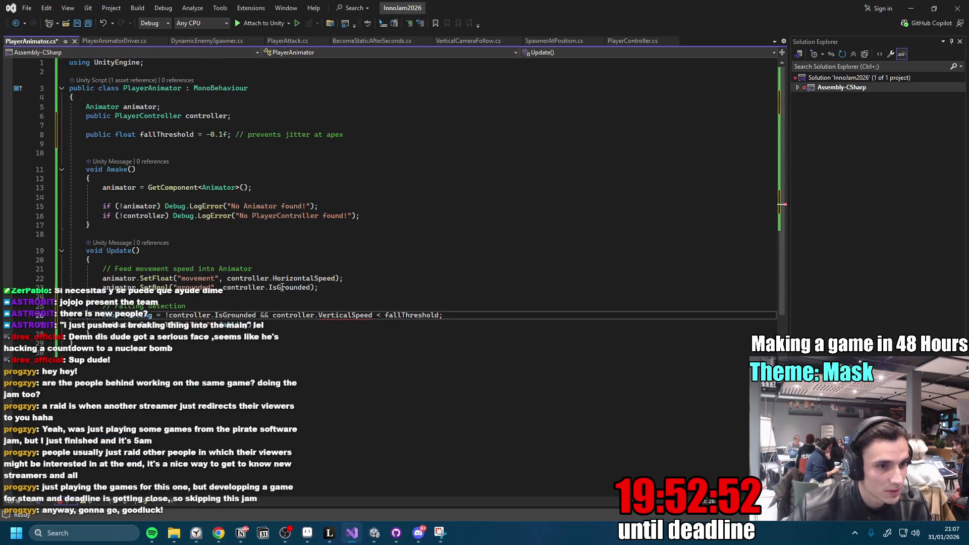
key("ctrl+s")
Add a VerticalSpeed property returning rb.linearVelocity.y to PlayerController and recheck the falling lines.
left_click(235, 315, "ctrl")
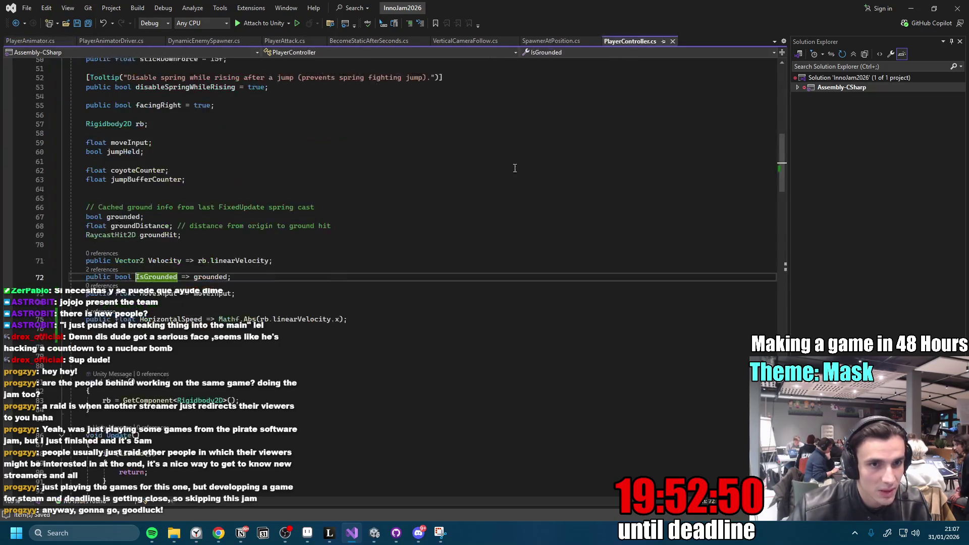
key("ctrl+z")
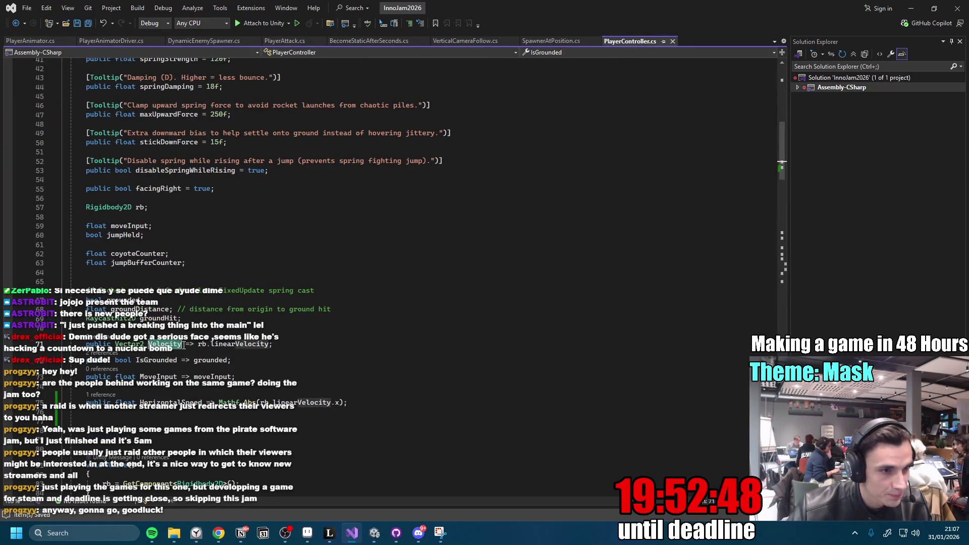
left_click(353, 342)
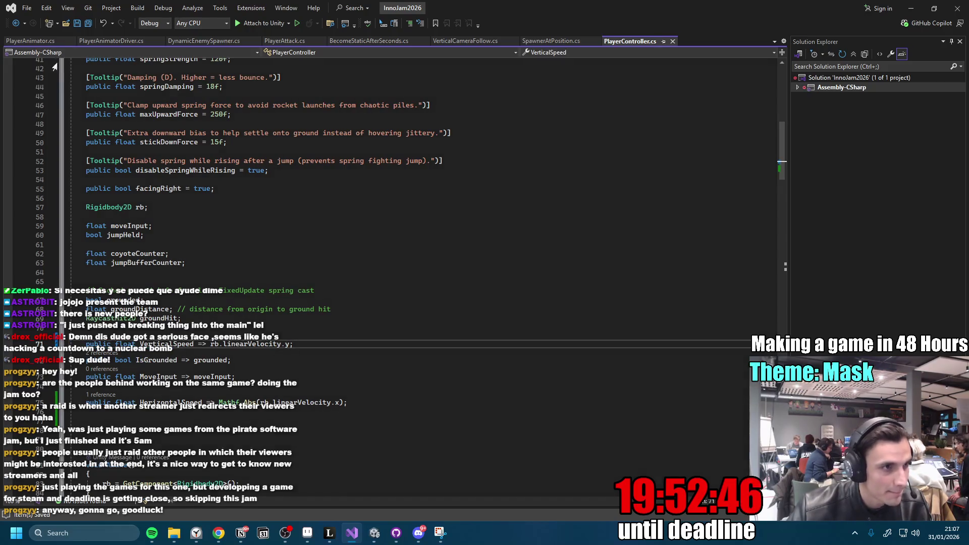
left_click(42, 41)
left_click(271, 326)
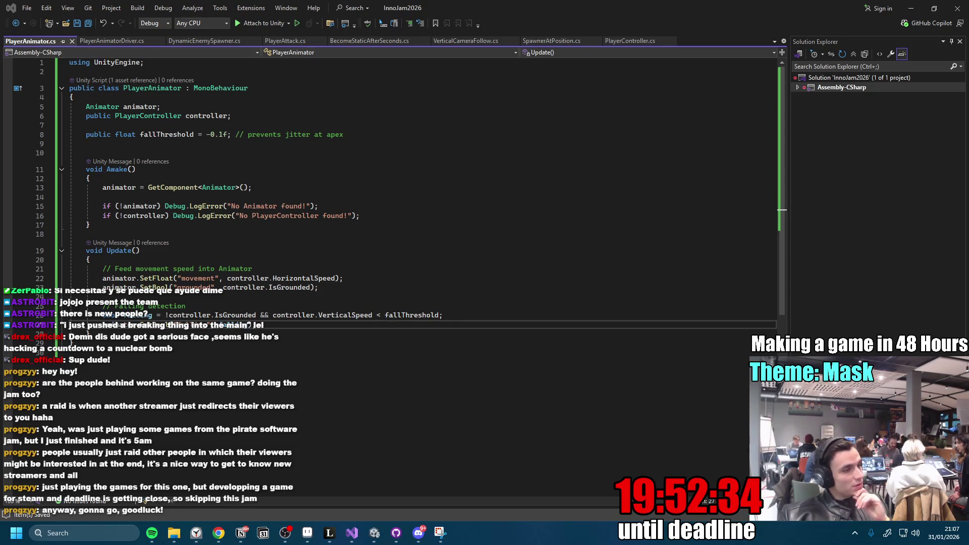
key("alt+Tab")
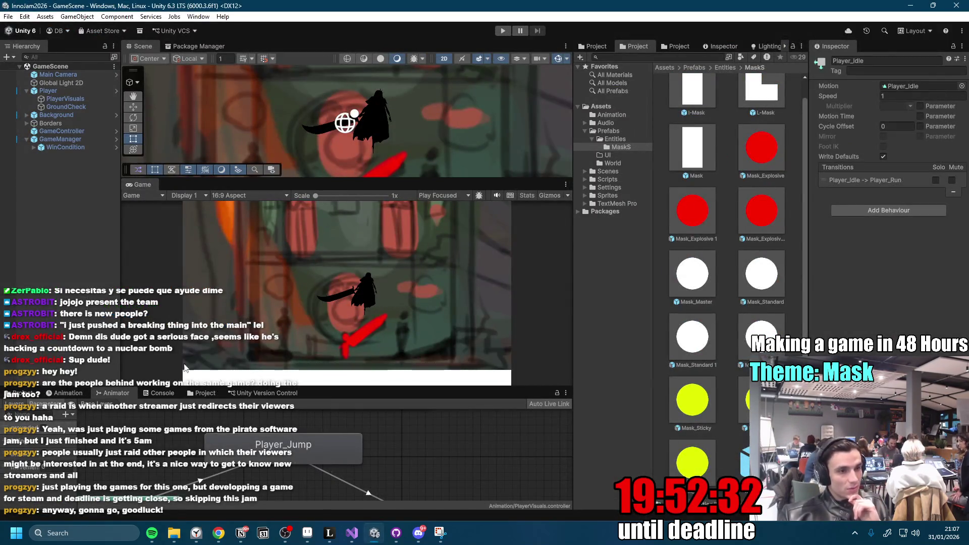
Enlarge the Animator graph and rearrange Player_Fall, Player_Attack and the other states so all are visible.
left_click_drag(344, 389, 348, 202)
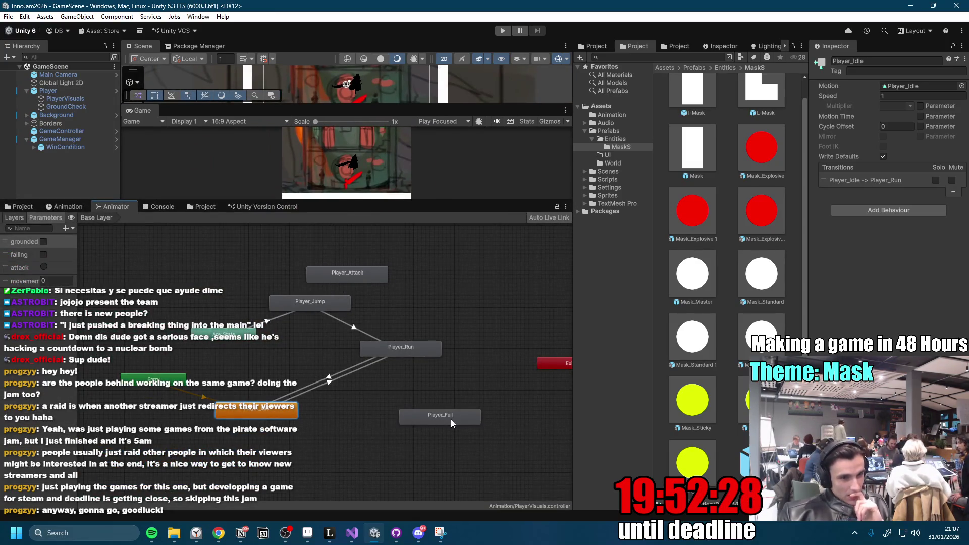
left_click_drag(450, 420, 465, 311)
mouse_move(307, 362)
left_mouse_down()
mouse_move(378, 322)
mouse_move(397, 325)
left_mouse_up()
left_click_drag(414, 387, 207, 337)
left_click_drag(156, 398, 307, 369)
Create an Any State to Player_Fall transition with Fixed Duration off and 0 transition duration.
right_click(320, 385)
left_click(336, 393)
left_click(334, 309)
left_click(327, 354)
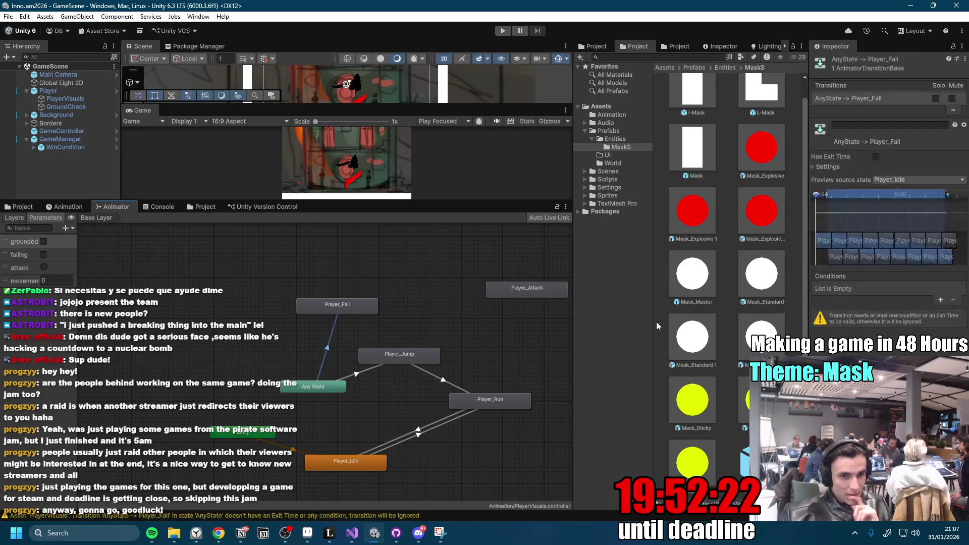
left_click(813, 167)
left_click(876, 187)
mouse_move(838, 197)
left_mouse_down()
mouse_move(823, 195)
mouse_move(816, 162)
left_mouse_up()
left_click(813, 166)
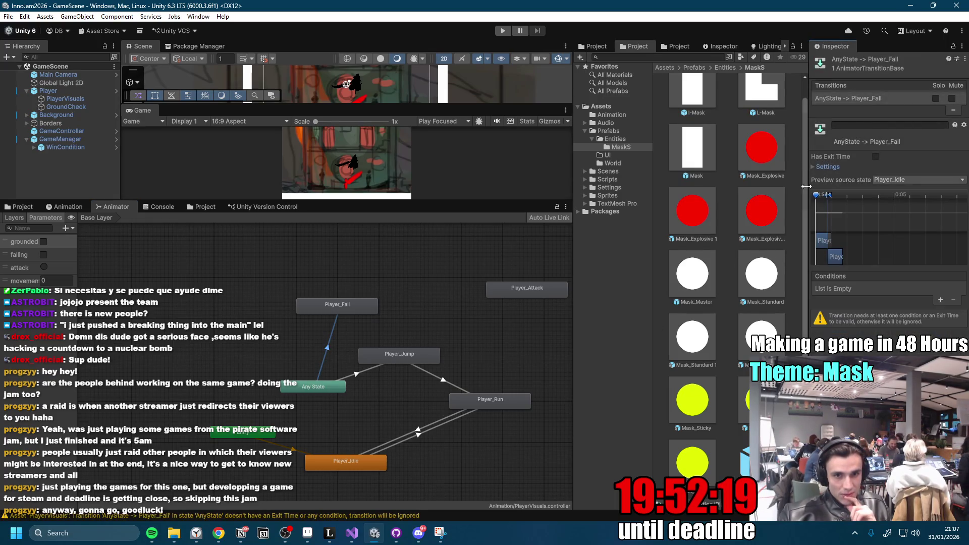
Give the Any State to Player_Fall transition the conditions falling = true and grounded = false.
left_click(940, 301)
left_click(850, 290)
left_click(838, 330)
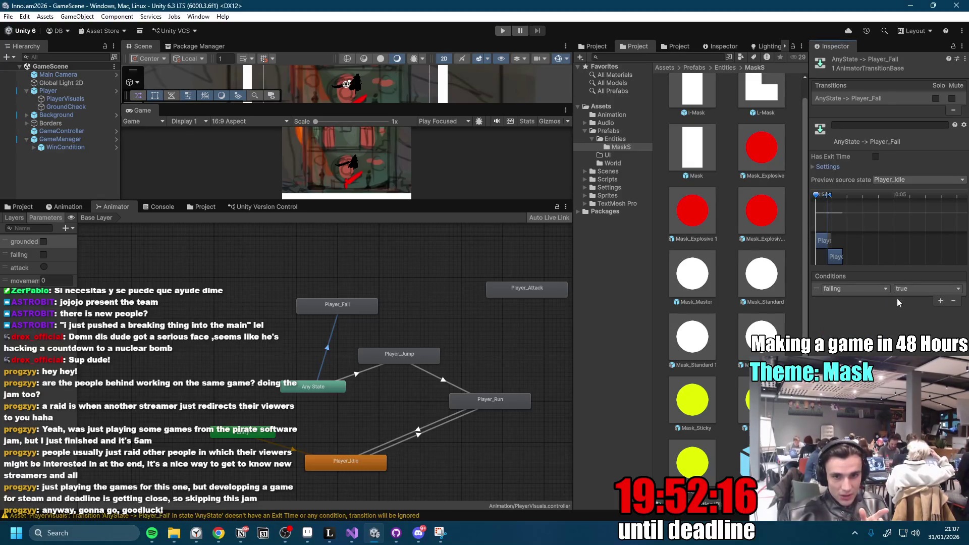
left_click(940, 301)
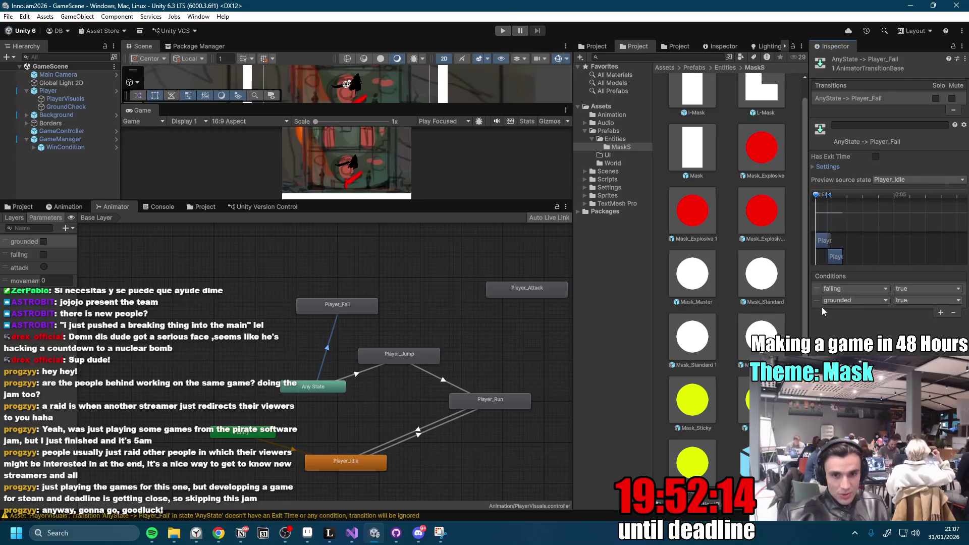
left_click(920, 323)
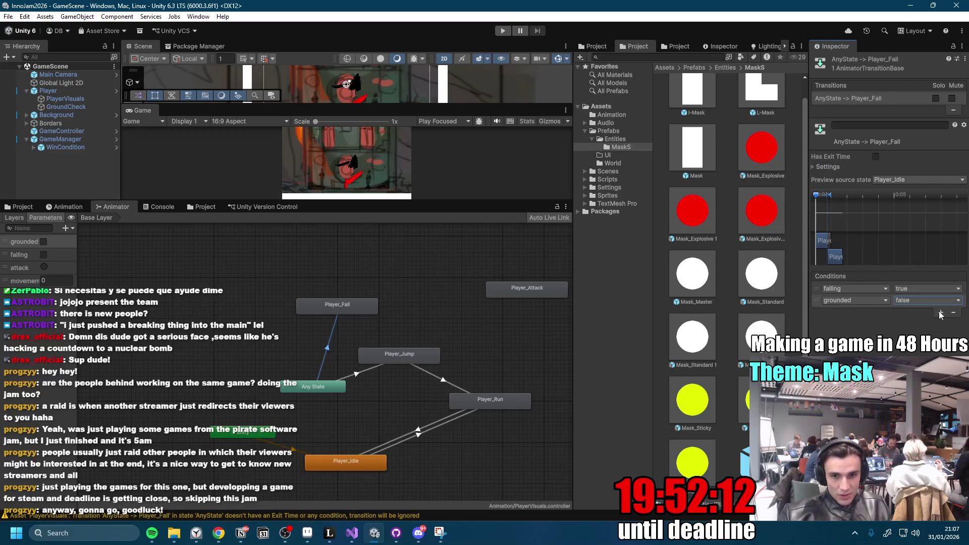
left_click(940, 311)
left_click(863, 314)
left_click(943, 352)
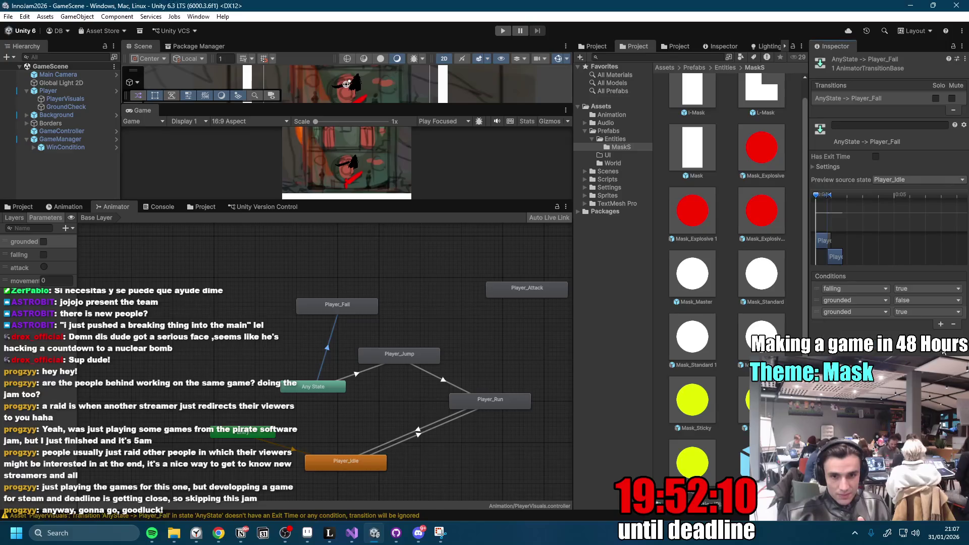
left_click(953, 324)
Reposition Any State, Player_Fall and Player_Jump, and begin a transition from Player_Fall to Player_Run.
left_click_drag(367, 346, 349, 292)
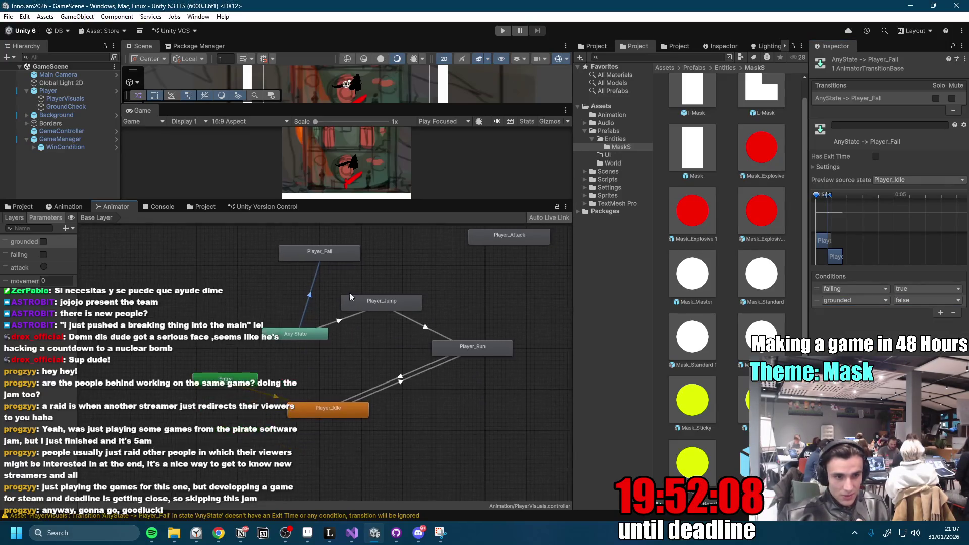
left_click(424, 289)
left_click_drag(298, 342, 248, 342)
mouse_move(319, 253)
left_mouse_down()
mouse_move(309, 278)
mouse_move(345, 339)
left_mouse_up()
mouse_move(440, 289)
left_mouse_down()
mouse_move(352, 298)
mouse_move(356, 273)
left_mouse_up()
right_click(366, 341)
left_click(405, 349)
Finish the Player_Fall to Player_Run transition with a grounded condition, no exit time and 0 duration.
left_click(472, 353)
left_click(414, 314)
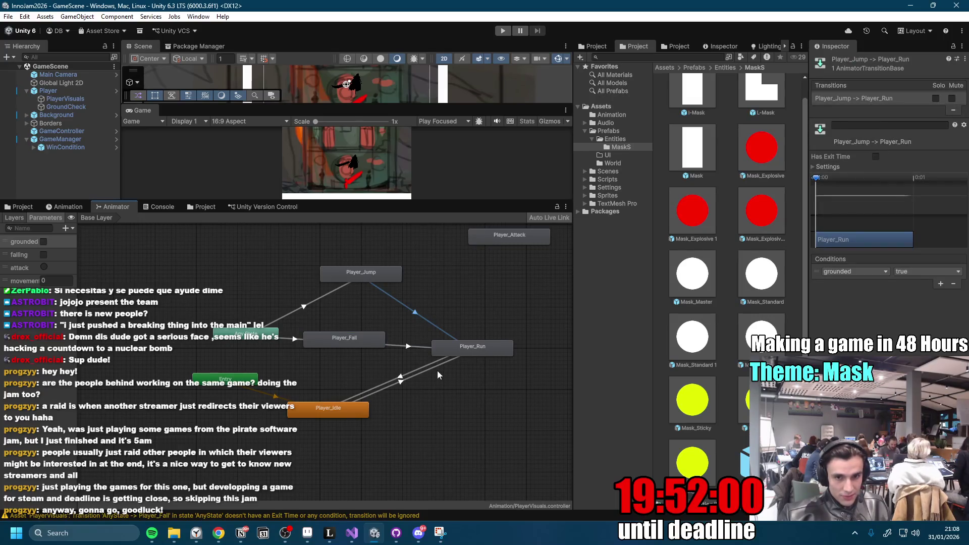
left_click(408, 347)
left_click(941, 286)
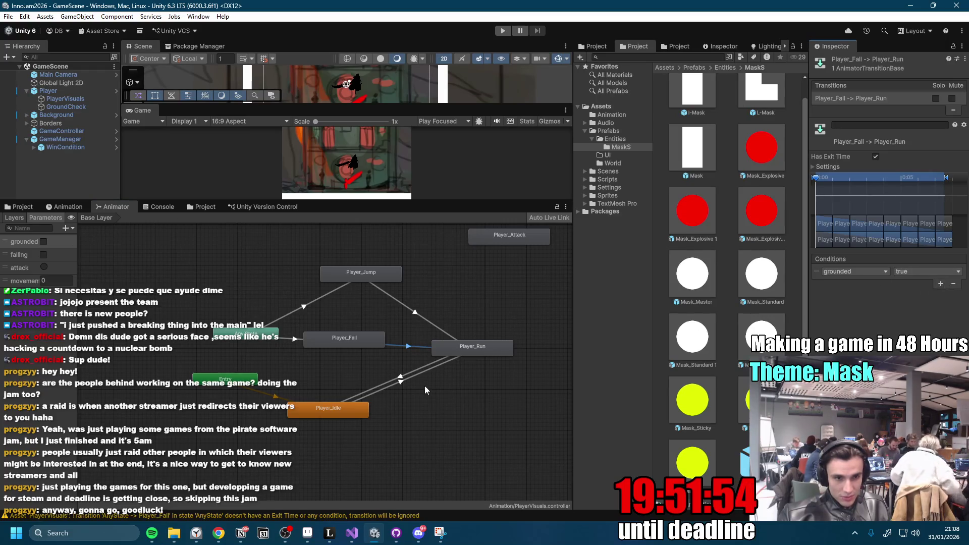
left_click(875, 157)
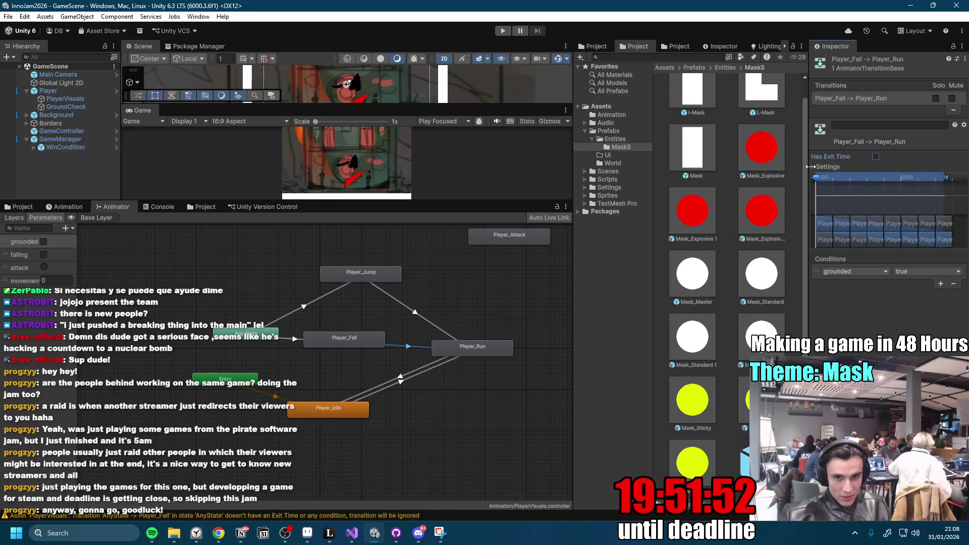
left_click(813, 166)
left_click_drag(864, 197, 700, 191)
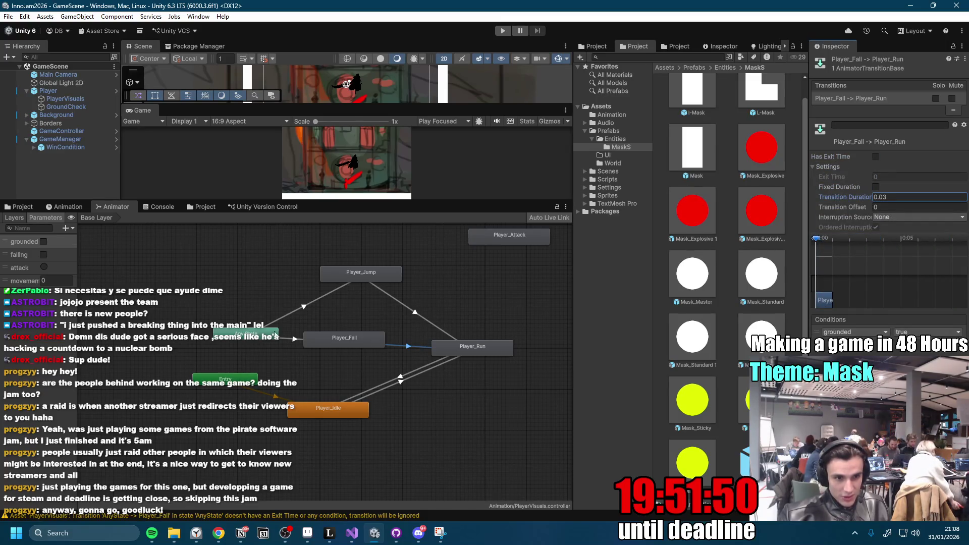
Reposition Player_Fall and Player_Idle in the graph and start a test run.
left_click_drag(356, 346, 356, 342)
mouse_move(327, 407)
left_mouse_down()
mouse_move(373, 409)
mouse_move(342, 401)
left_mouse_up()
left_click(522, 389)
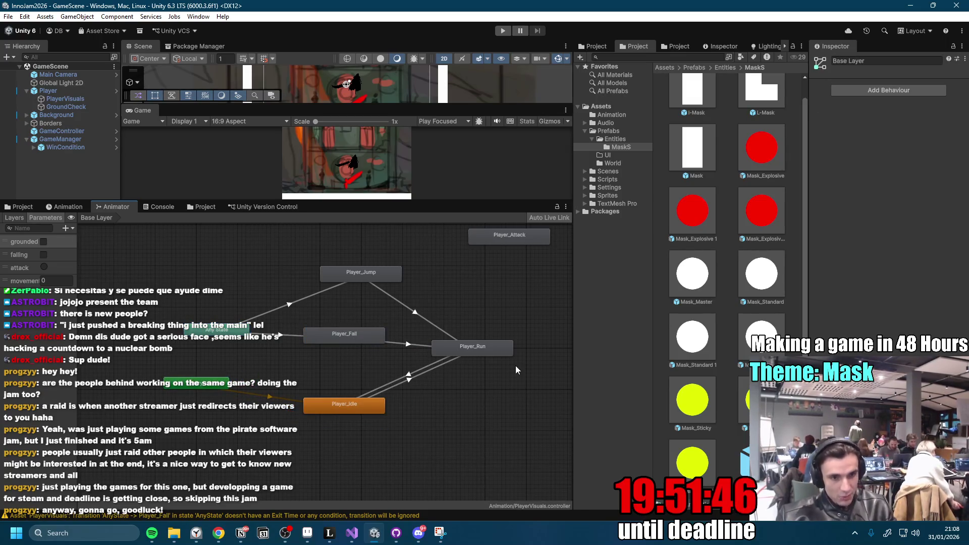
left_click(501, 30)
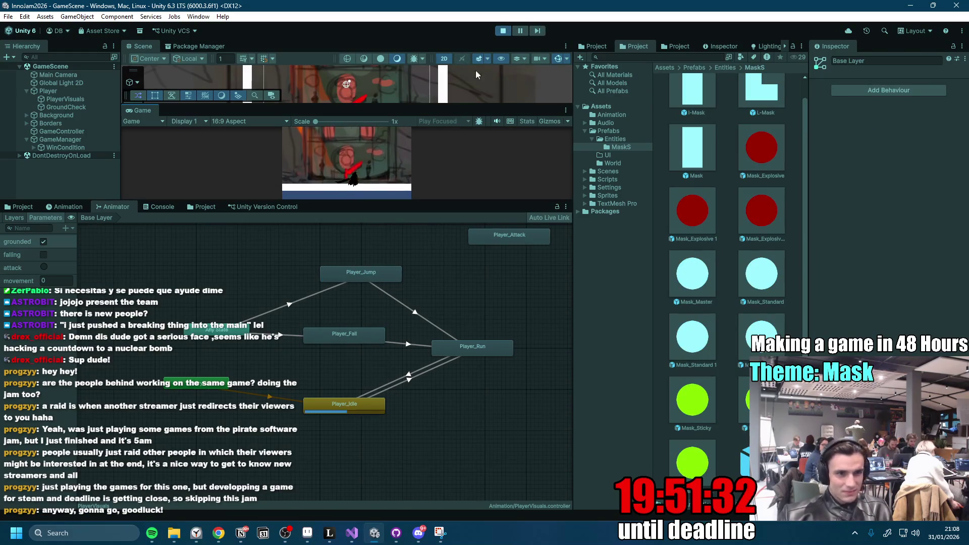
Maximize the Game view for the fall play-test, stop it with Ctrl+P, and bring up PlayerAnimator.cs.
double_click(137, 110)
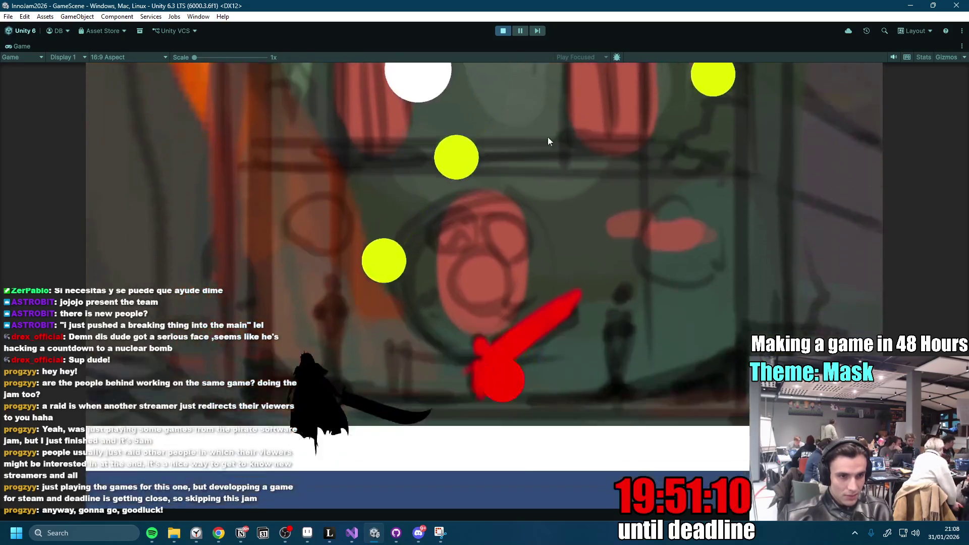
key("ctrl+p")
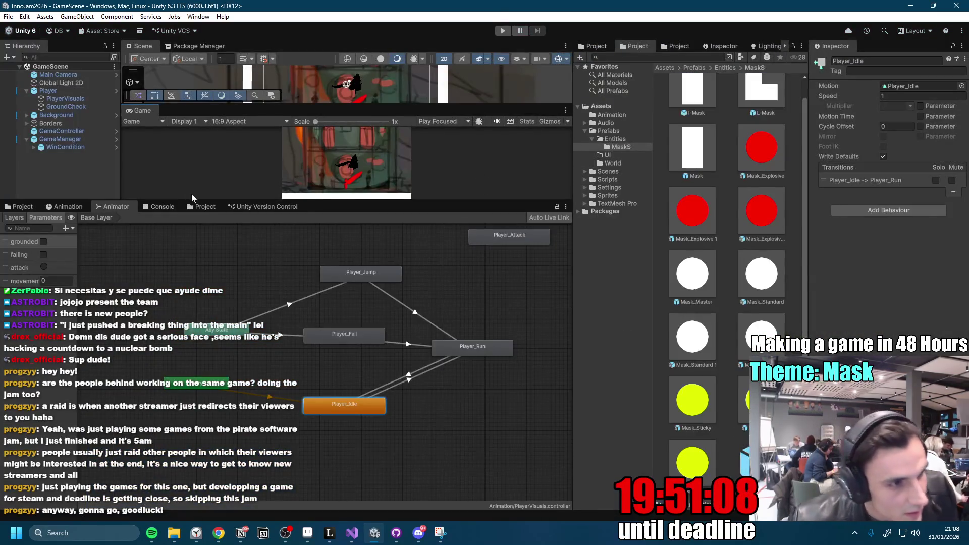
left_click(351, 532)
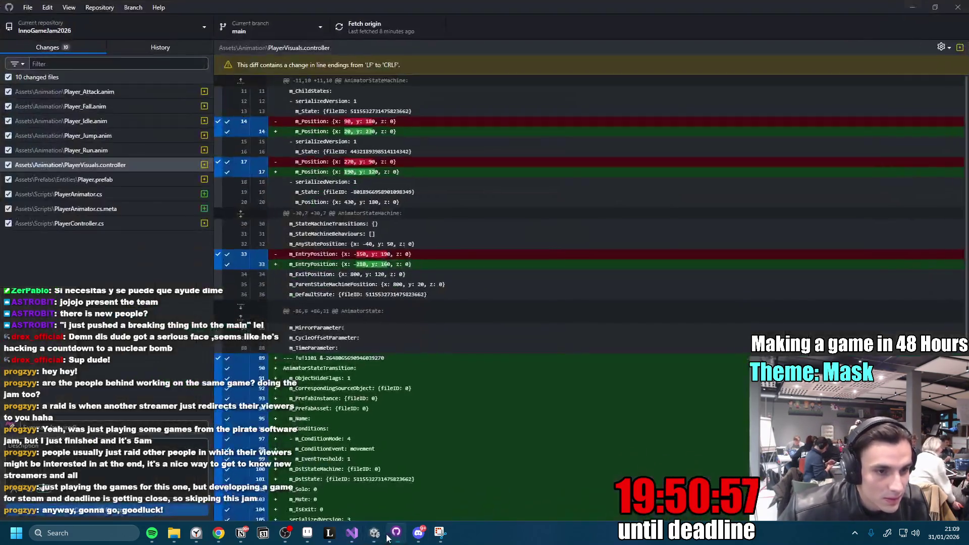
Back in Unity, select PlayerVisuals in the Hierarchy and start the game.
left_click(375, 533)
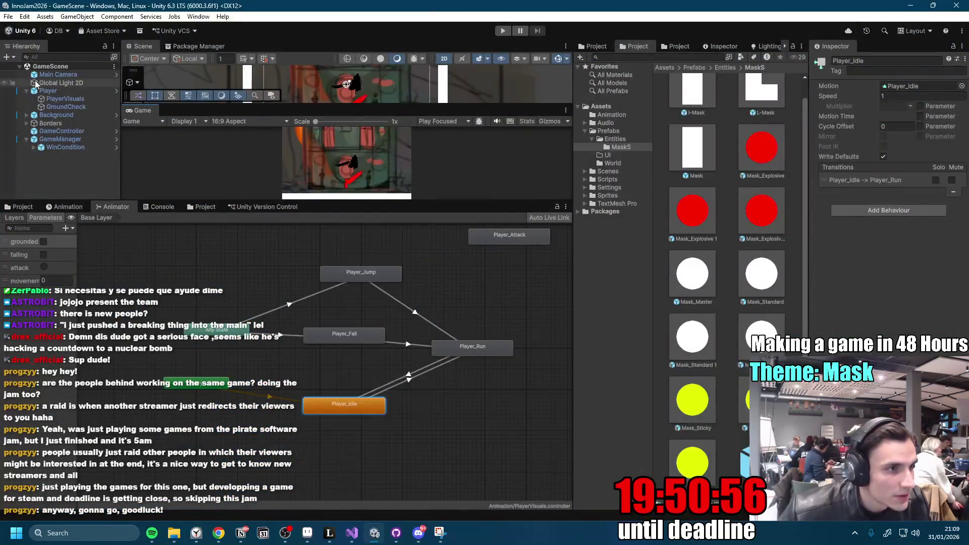
left_click(72, 101)
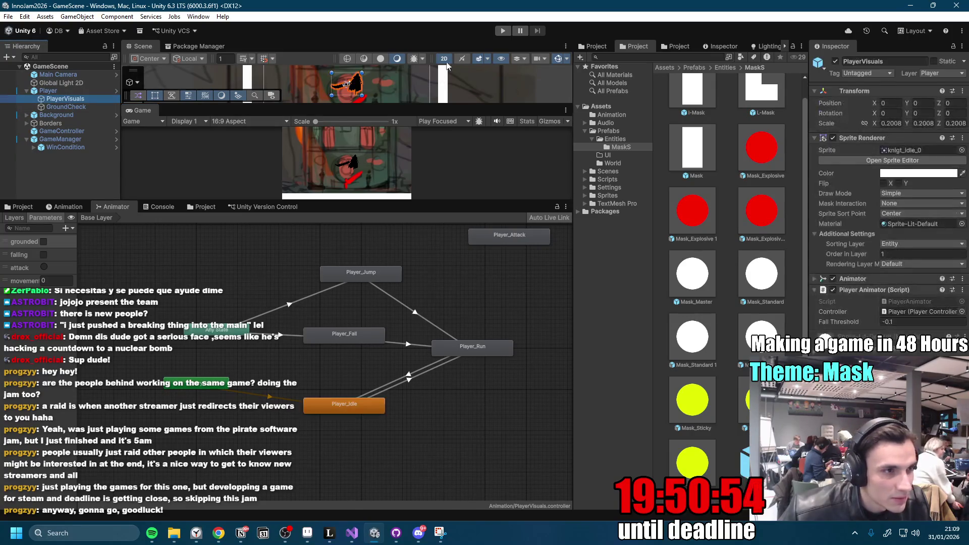
left_click(501, 32)
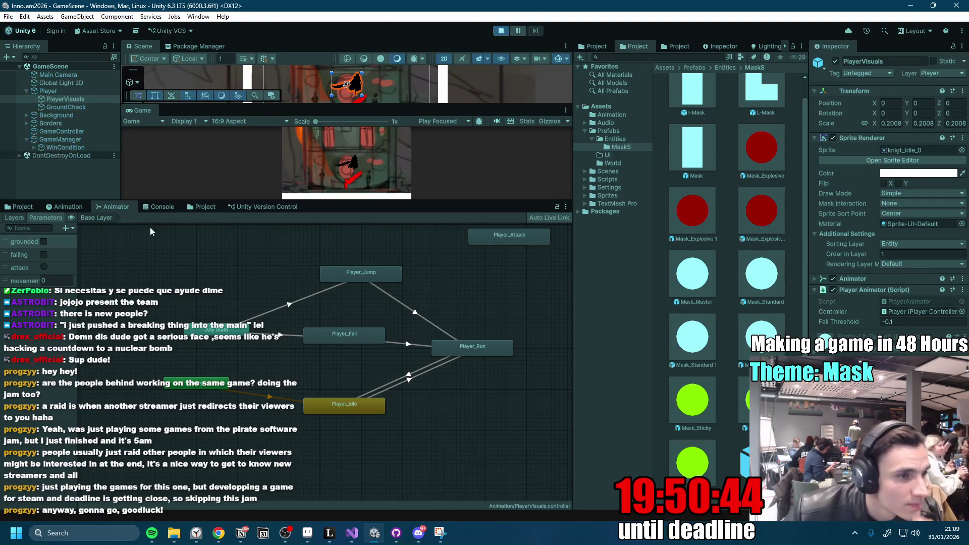
Test the sword attack, moving left, repeated jumps and a jump while moving right, then stop the game.
left_click(359, 168)
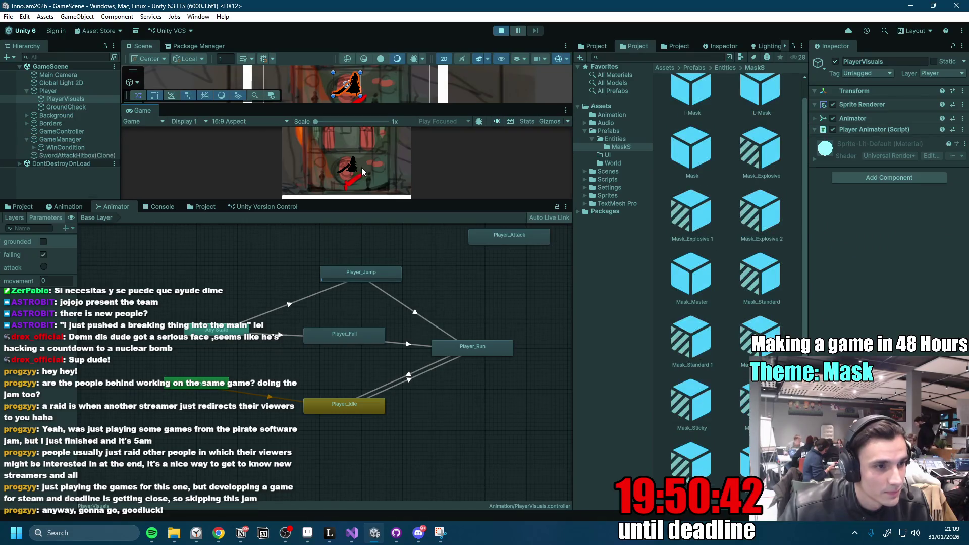
key("a")
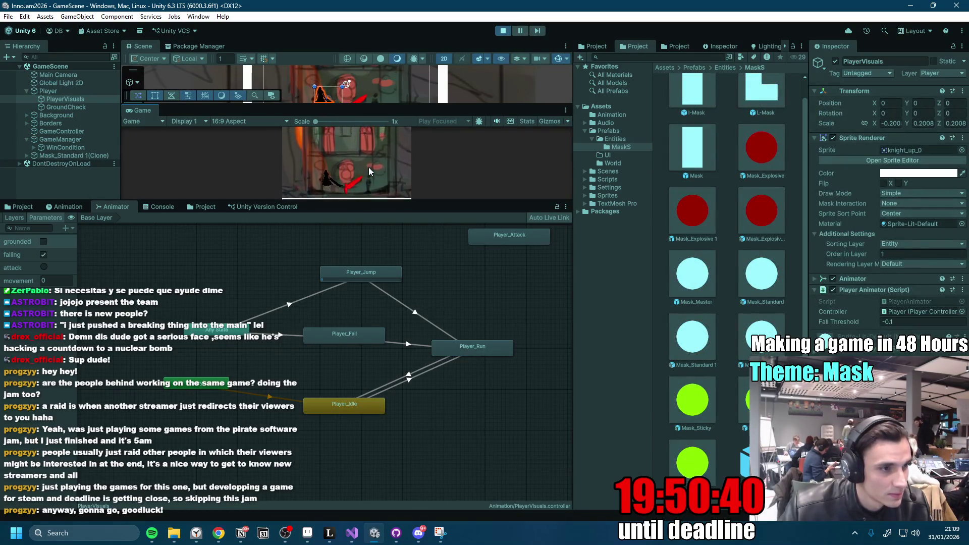
key("space")
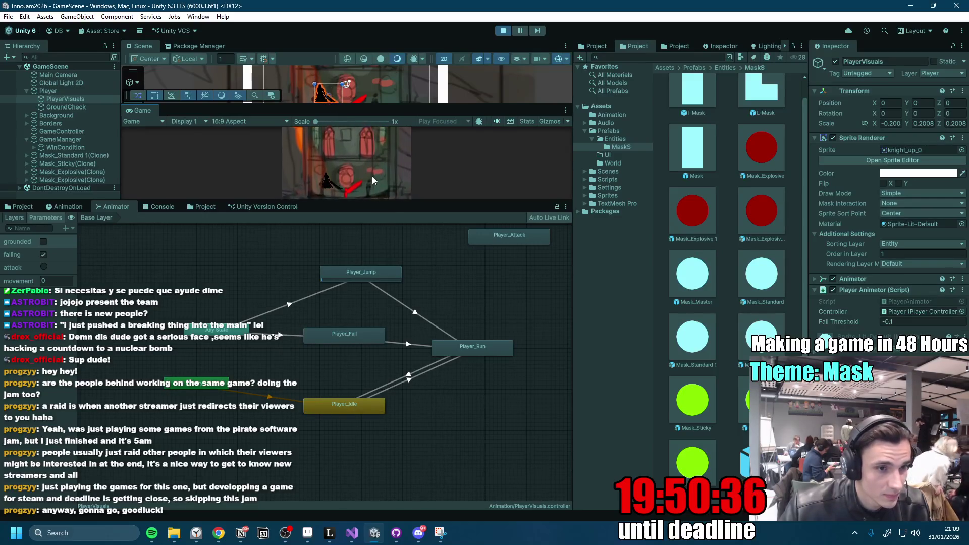
key("space")
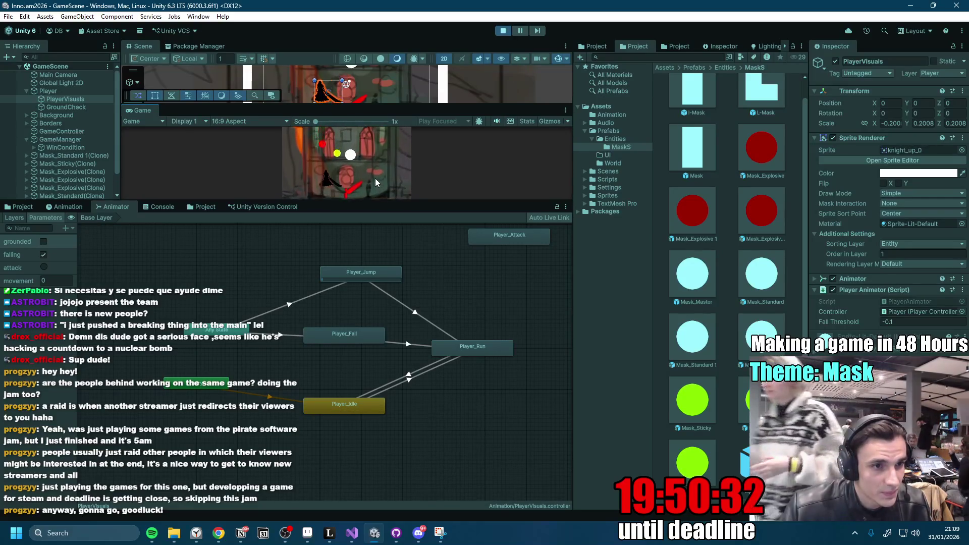
key("d")
key("space")
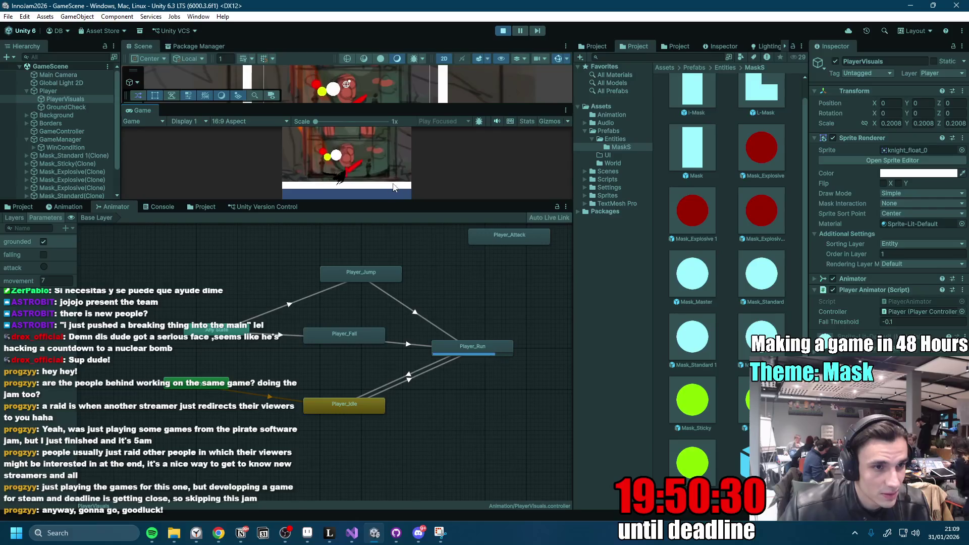
left_click(500, 32)
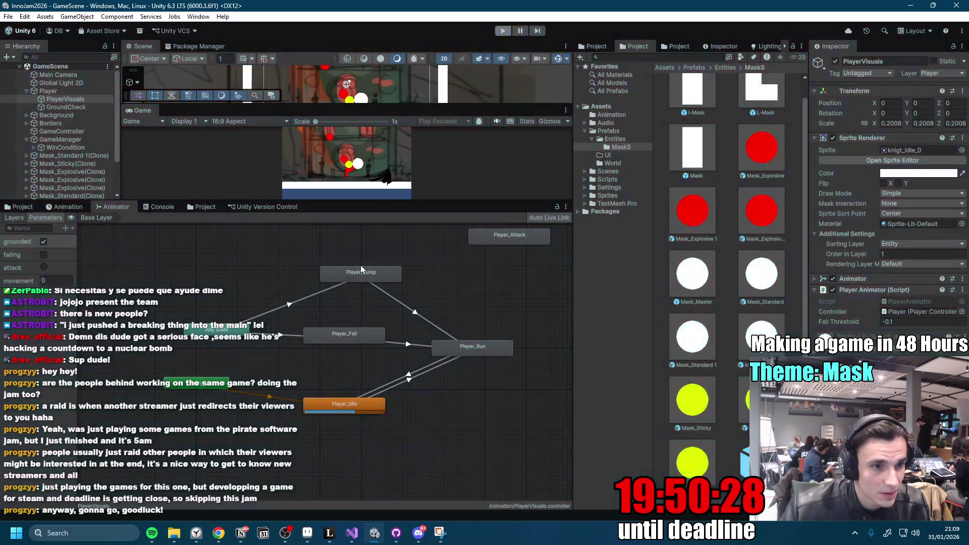
left_click(283, 335)
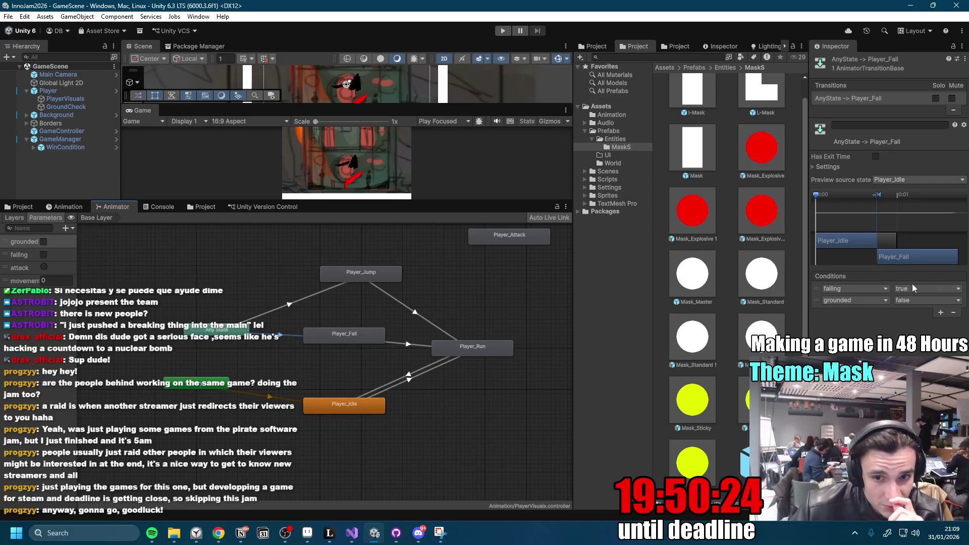
Add a falling condition to the Any State to Player_Jump transition, reselect Any State to Player_Fall, and play.
left_click(814, 167)
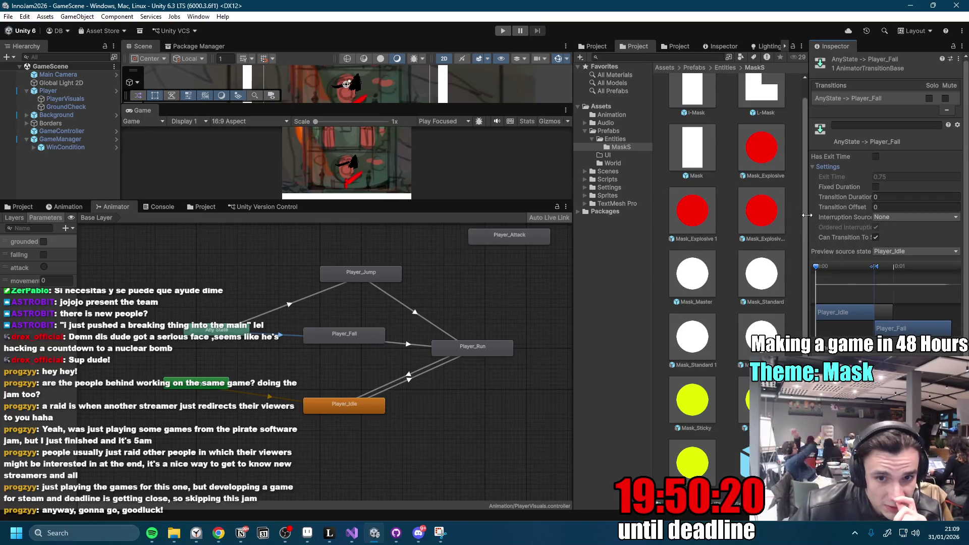
left_click_drag(808, 233, 716, 233)
left_click(292, 303)
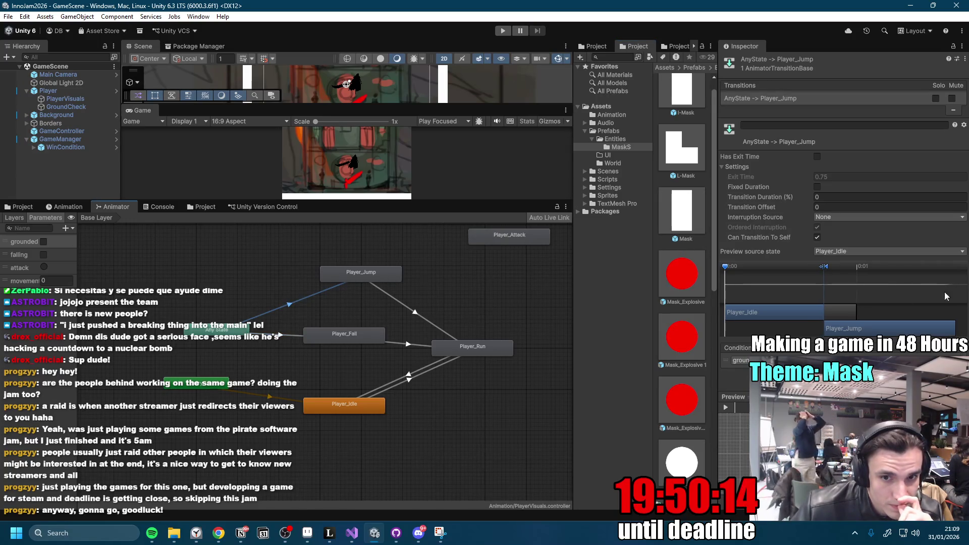
left_click(939, 384)
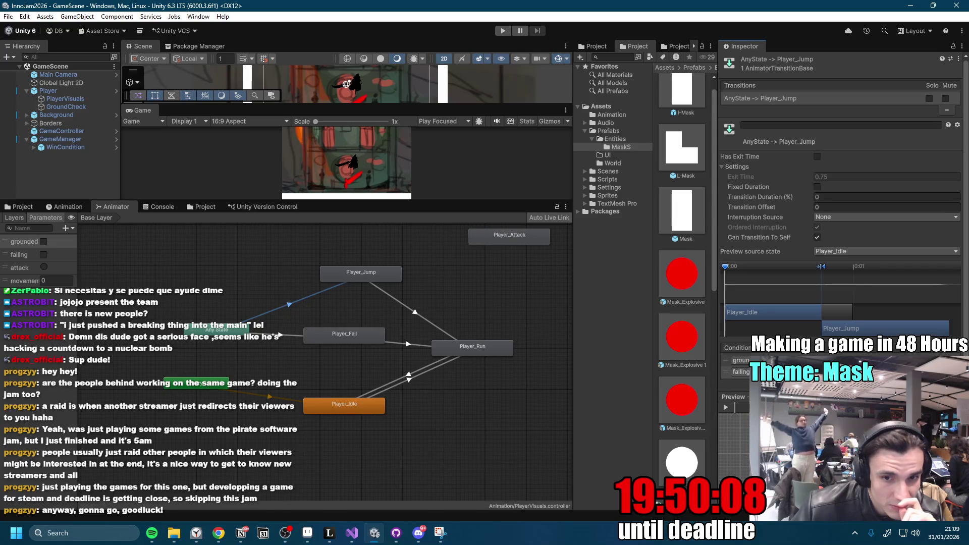
scroll(841, 202, "down", 1)
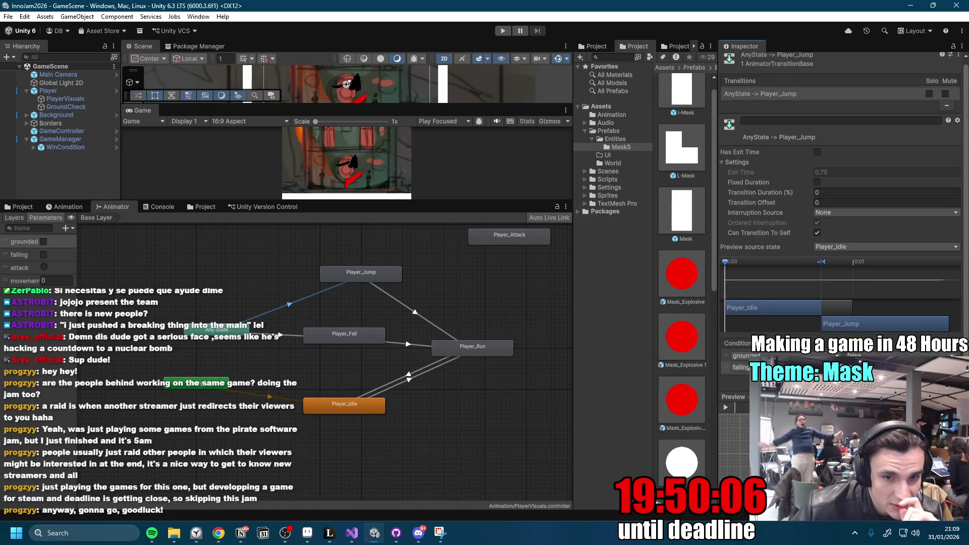
left_click(278, 336)
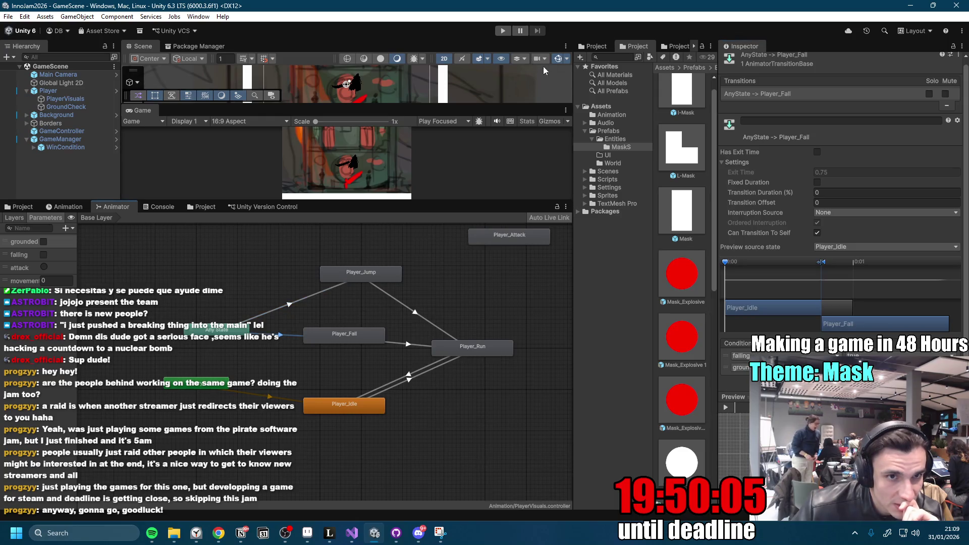
left_click(503, 31)
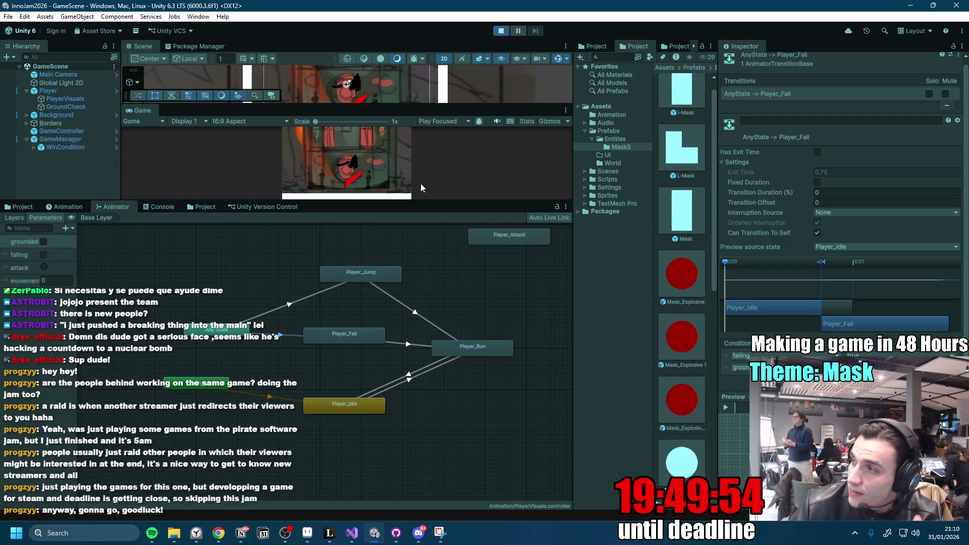
Swing the sword, maximize the Game view, run the character repeatedly left and right across the level, then stop.
left_click(423, 165)
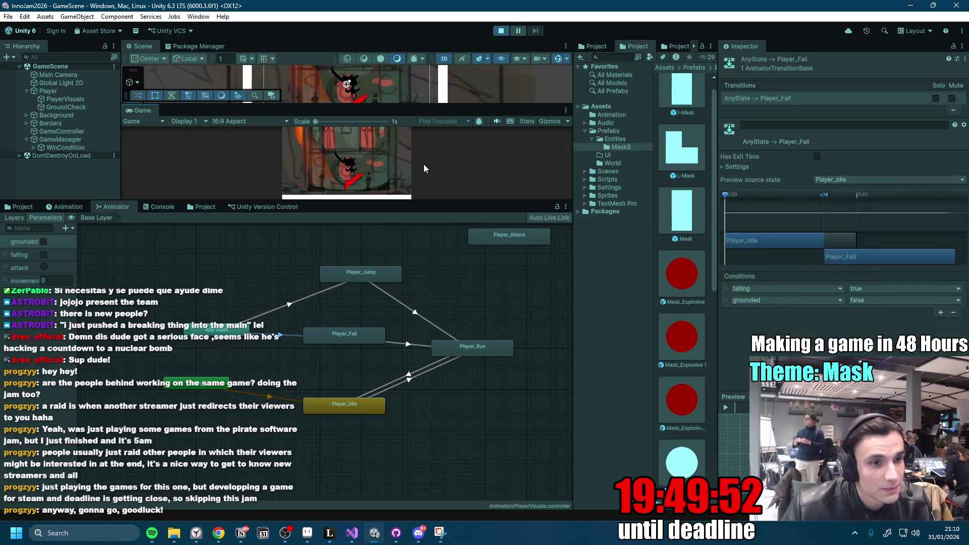
double_click(141, 110)
key("a")
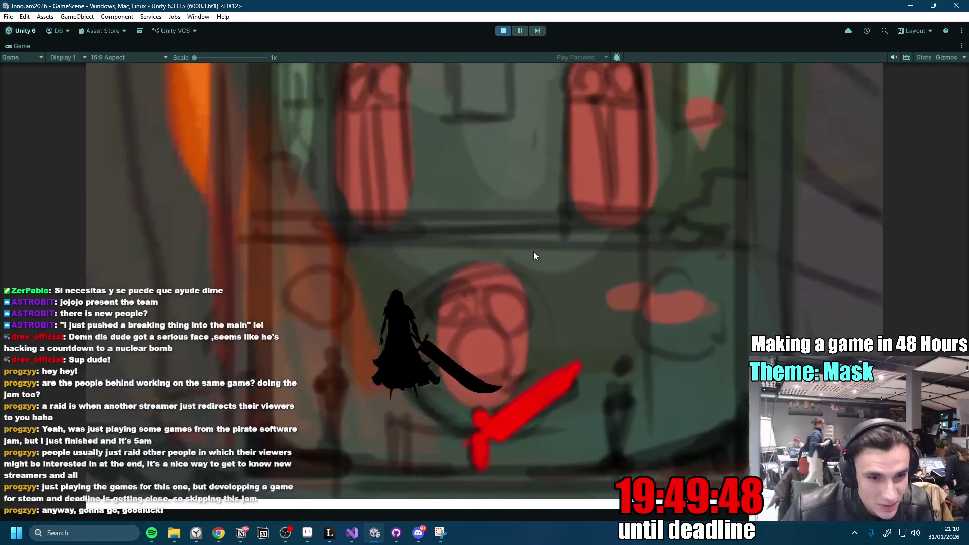
key("d")
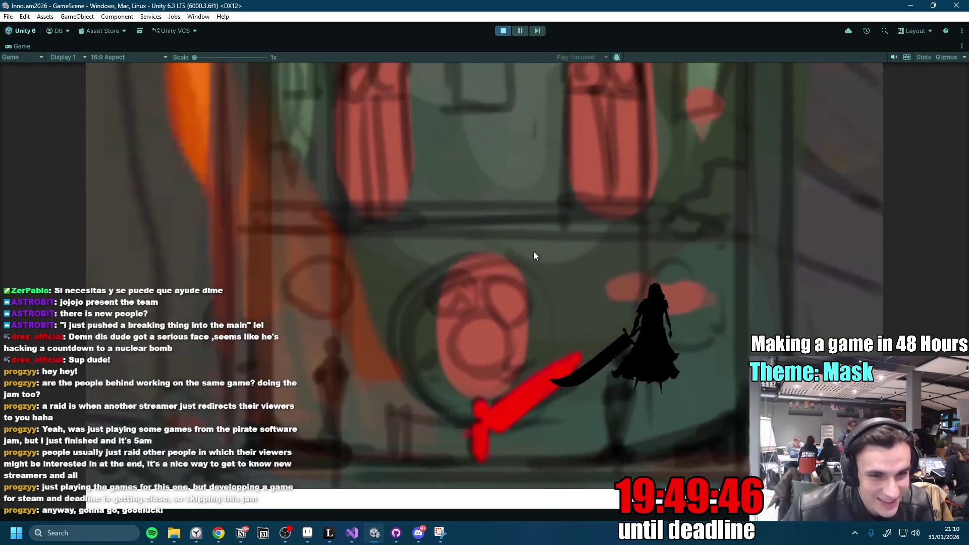
key("a")
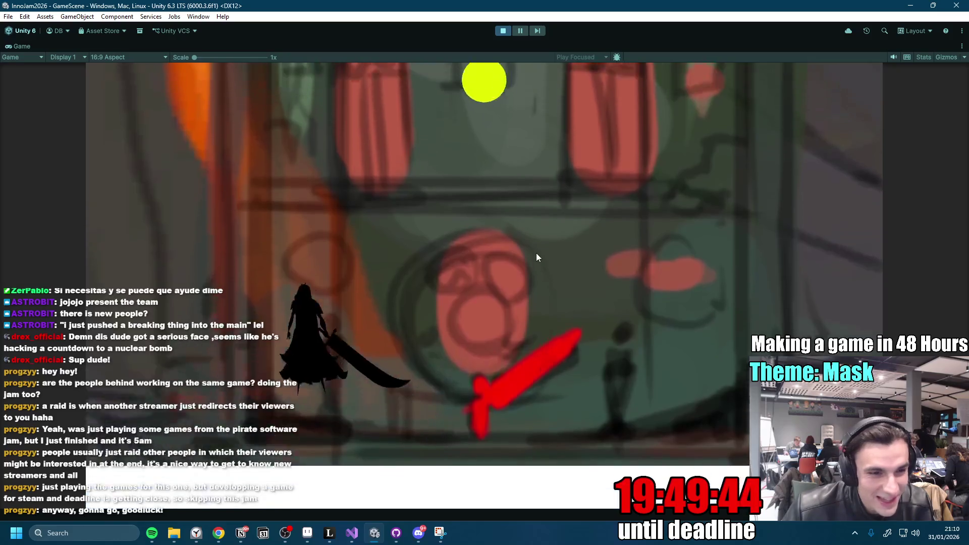
key("d")
key("a")
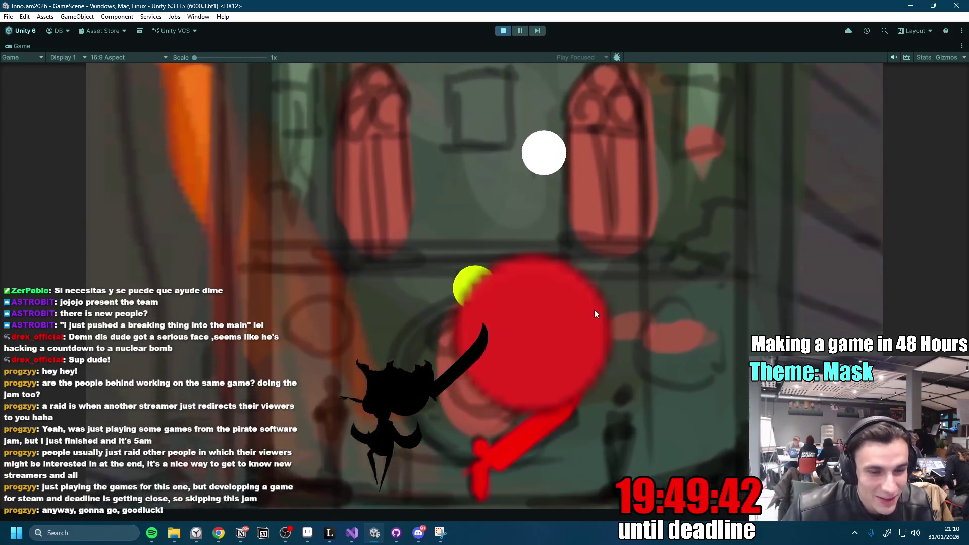
key("d")
key("a")
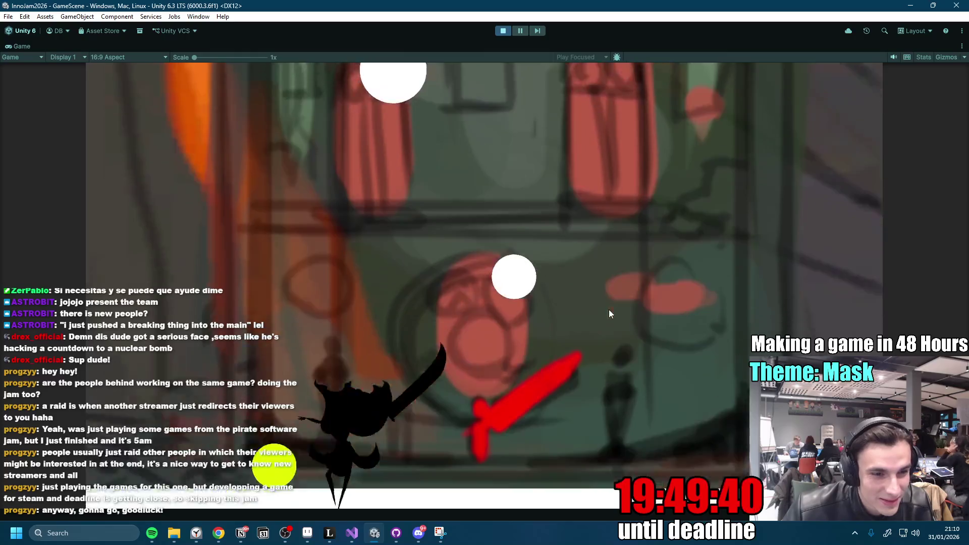
key("d")
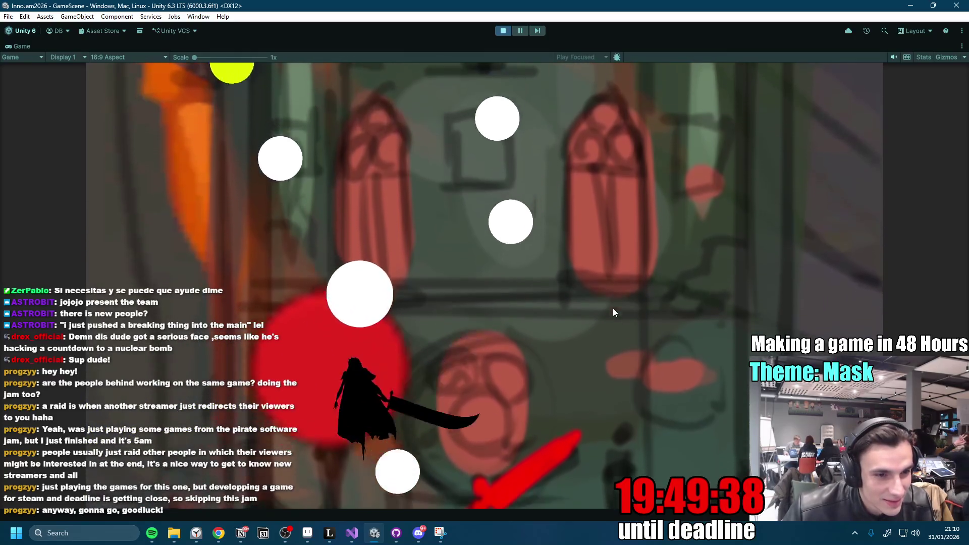
key("d")
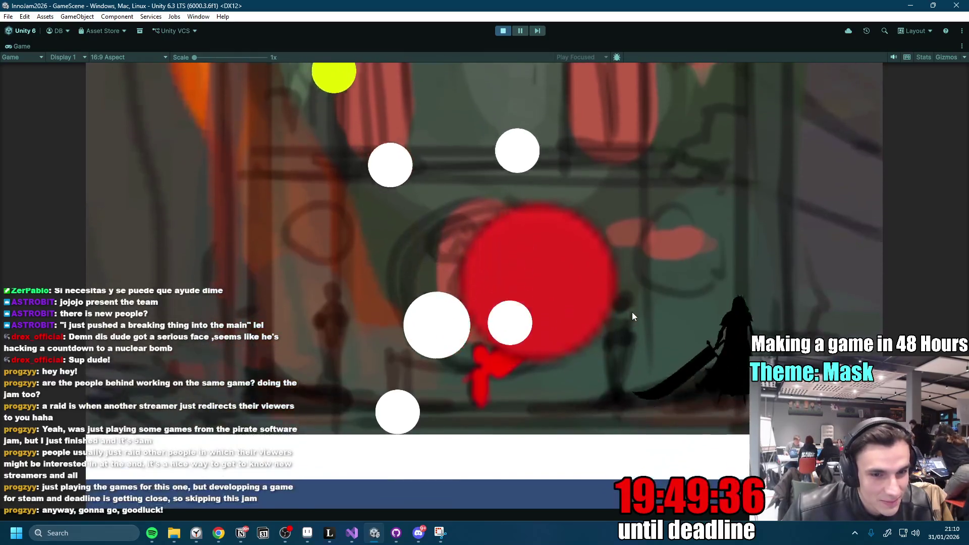
key("a")
key("d")
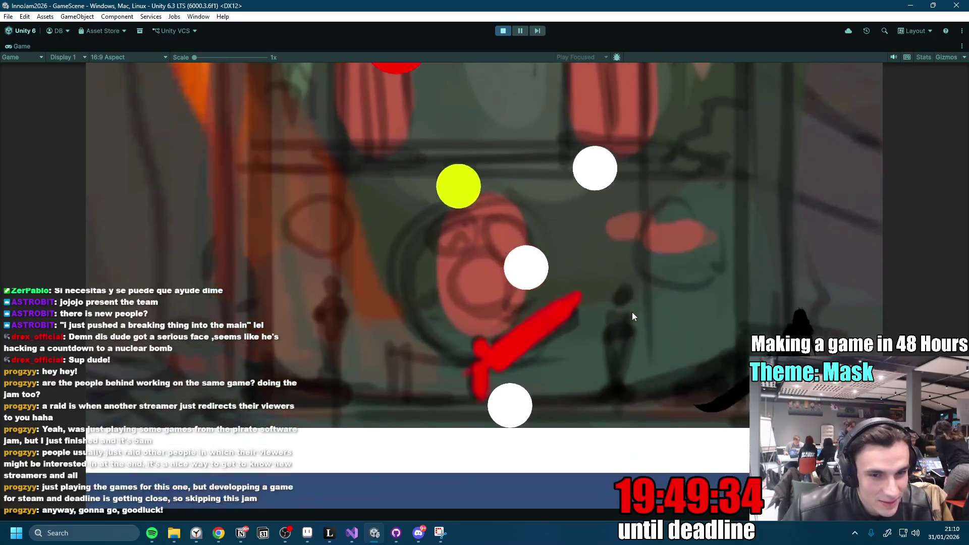
key("a")
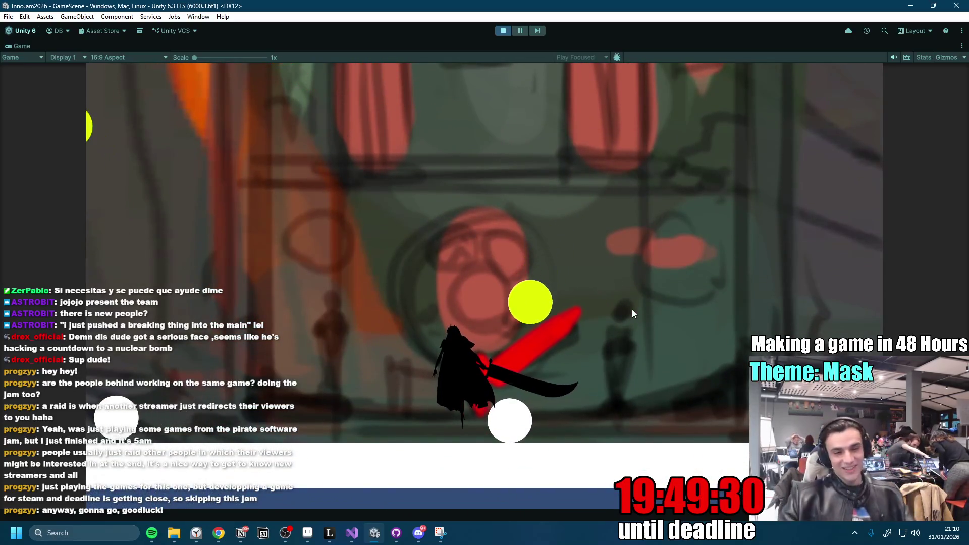
left_click(504, 31)
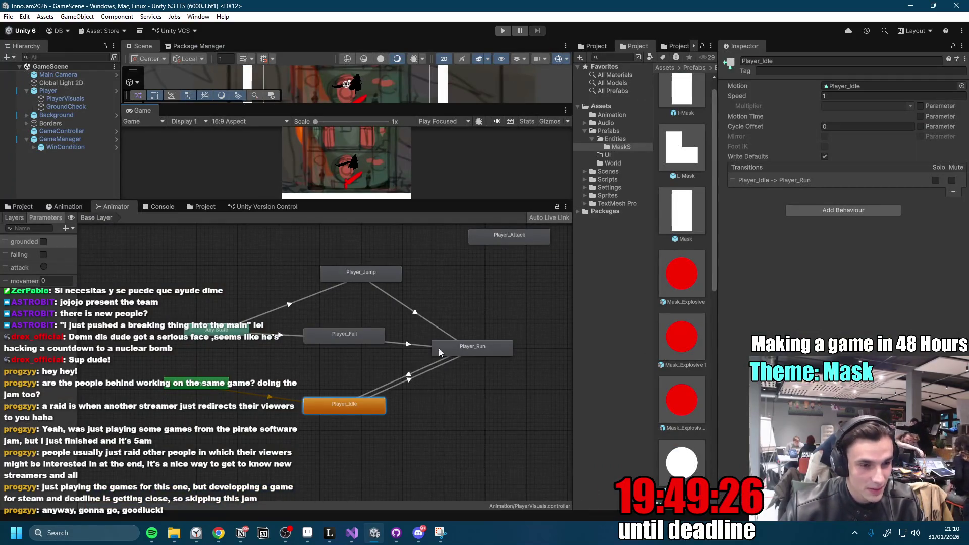
Place the Player_Attack state below Player_Run in the Animator graph.
scroll(438, 349, "down", 2)
mouse_move(432, 292)
left_mouse_down()
mouse_move(451, 384)
mouse_move(400, 414)
left_mouse_up()
scroll(473, 348, "down", 1)
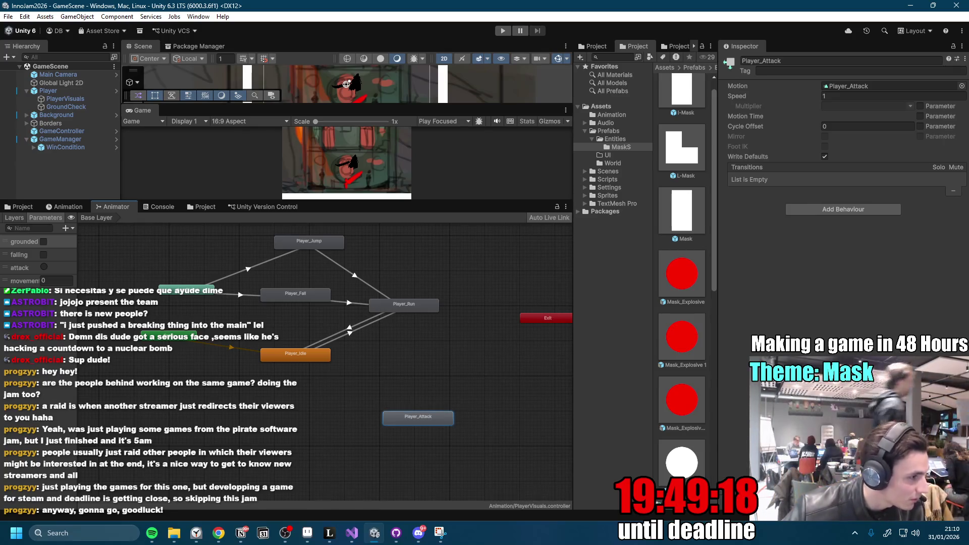
scroll(474, 399, "up", 3)
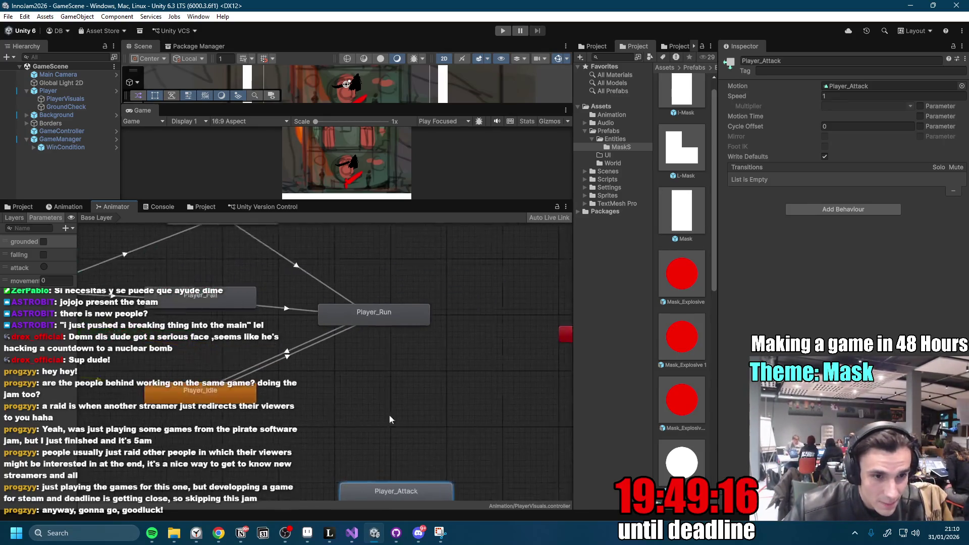
key("alt+Tab")
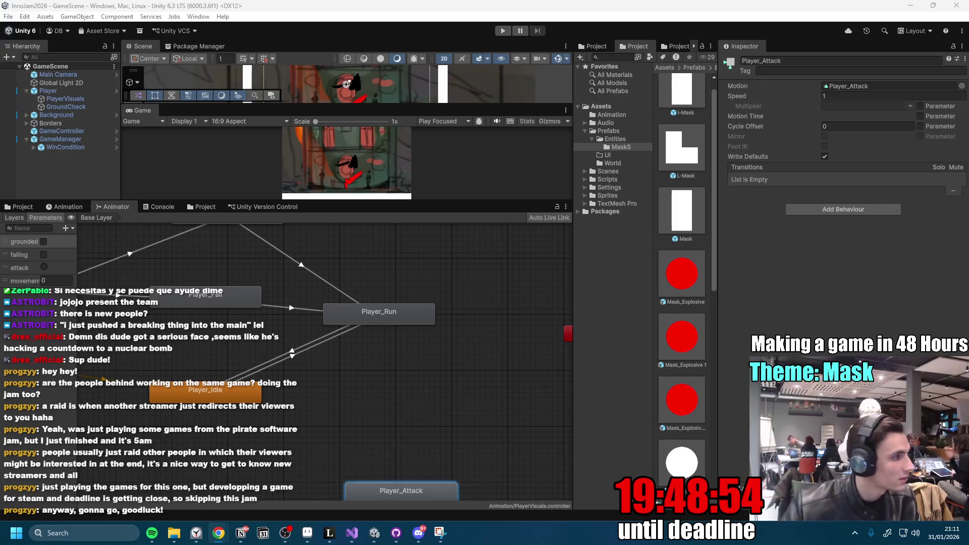
Bring the Exit state into view, then switch to the PlayerAnimator script in Visual Studio.
scroll(413, 320, "down", 5)
scroll(397, 340, "up", 3)
left_click_drag(487, 371, 398, 415)
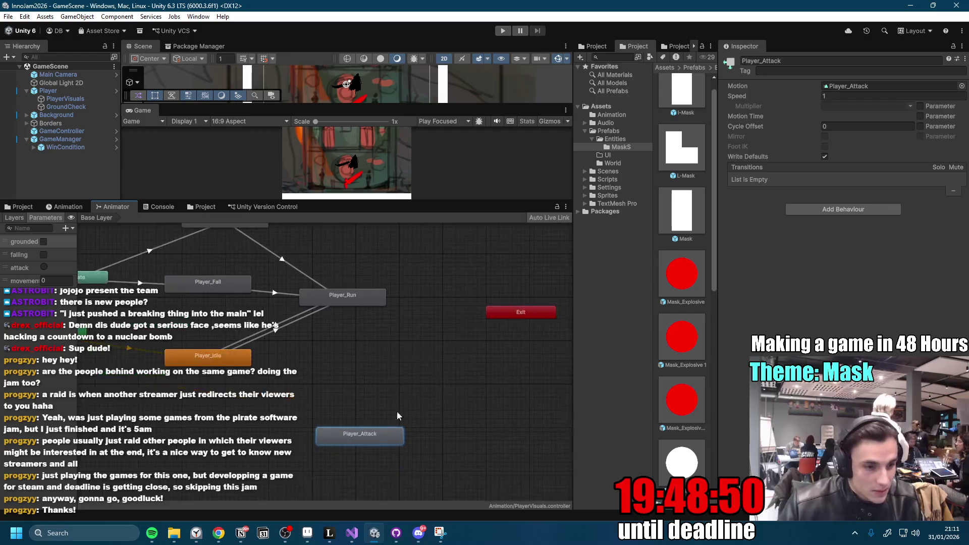
left_click(351, 534)
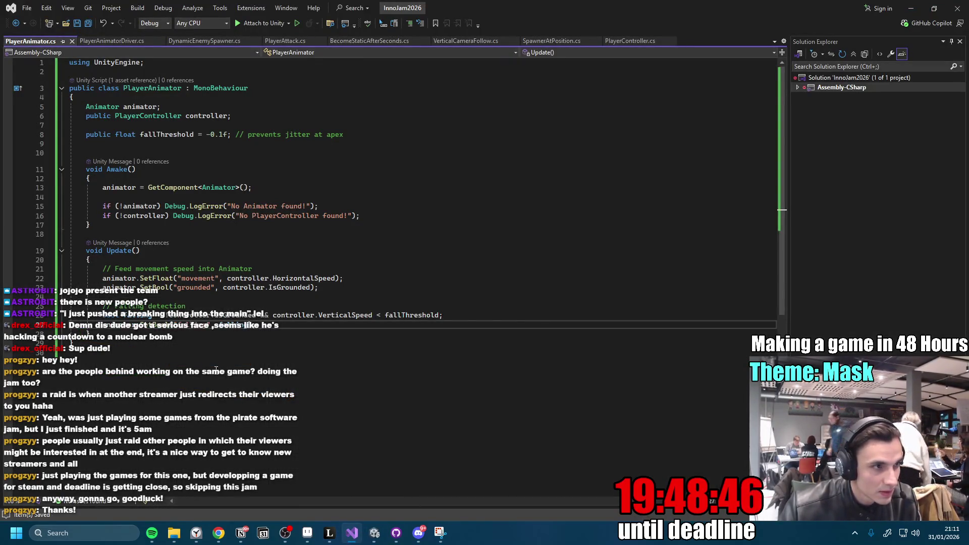
Switch from Visual Studio back to the Unity editor's Animator graph.
left_click(219, 533)
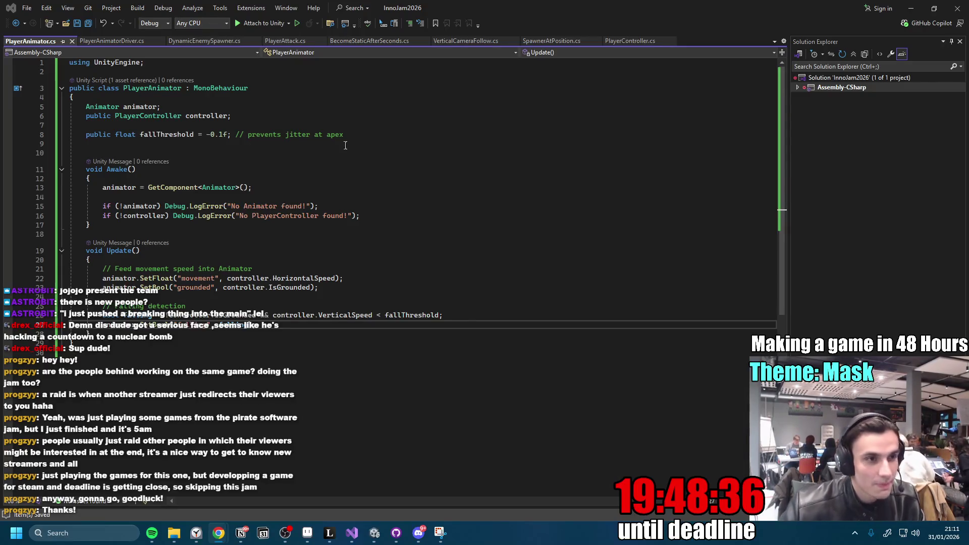
left_click(374, 536)
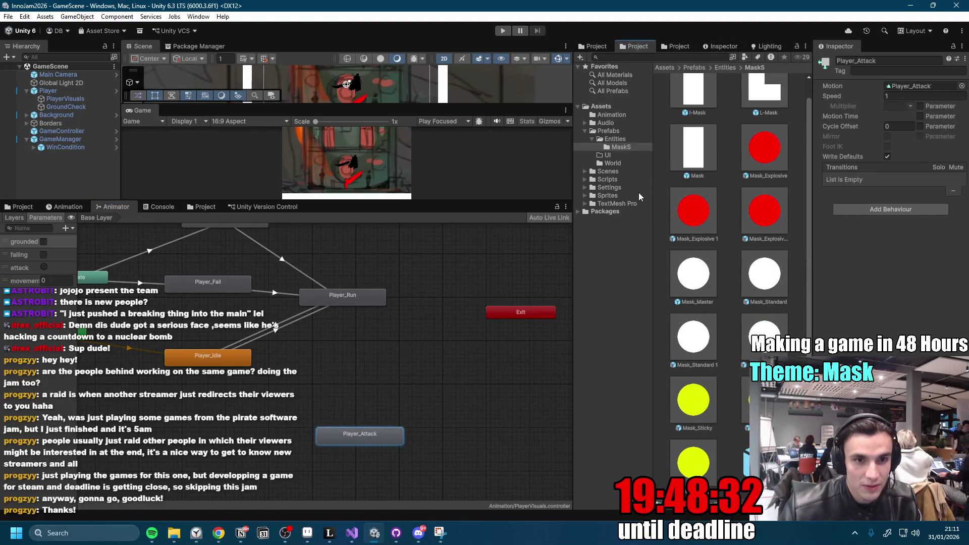
Browse the Project panel to the Prefabs > Entities folder.
left_click(619, 173)
left_click(621, 147)
left_click(622, 131)
left_click(623, 139)
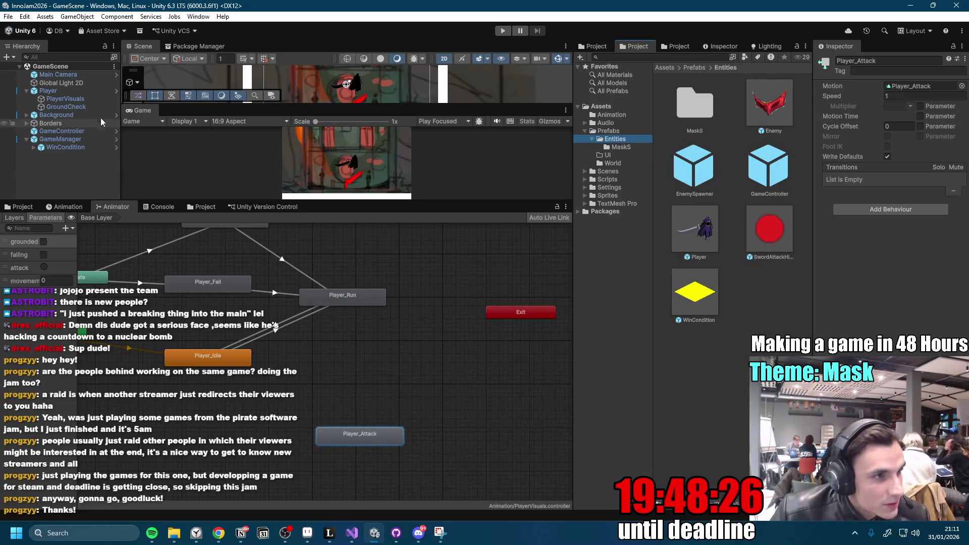
Open the Player prefab and edit its Player Attack script, selecting all the code.
left_click(121, 89)
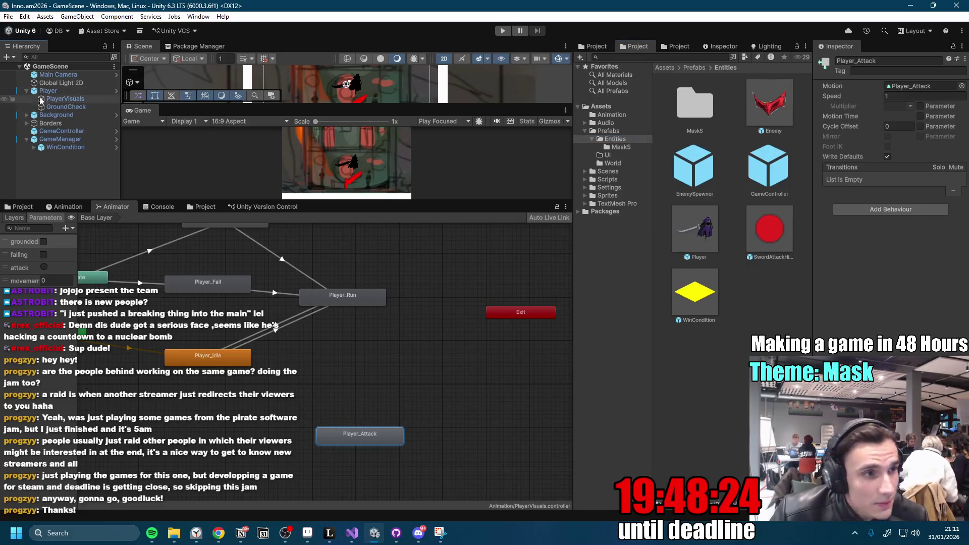
left_click(118, 92)
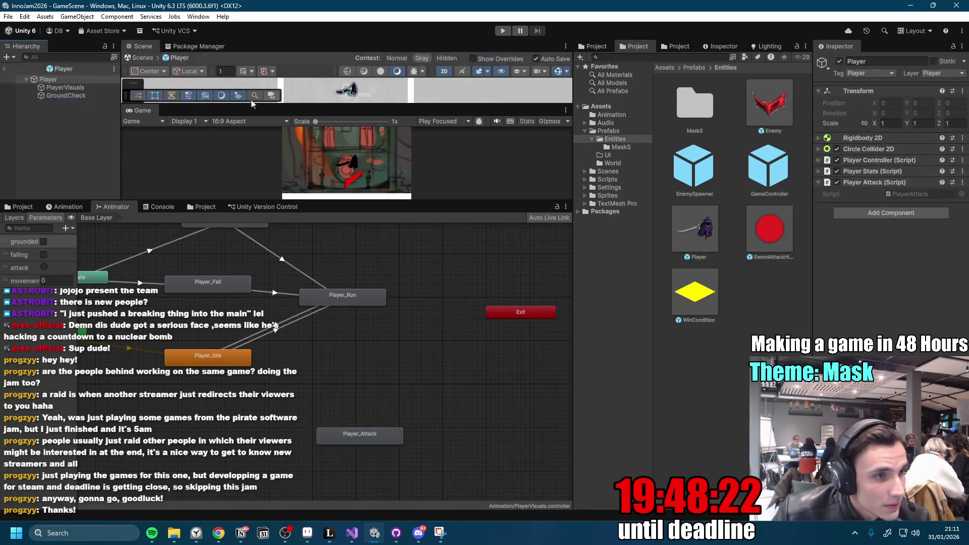
left_click(963, 184)
left_click(881, 330)
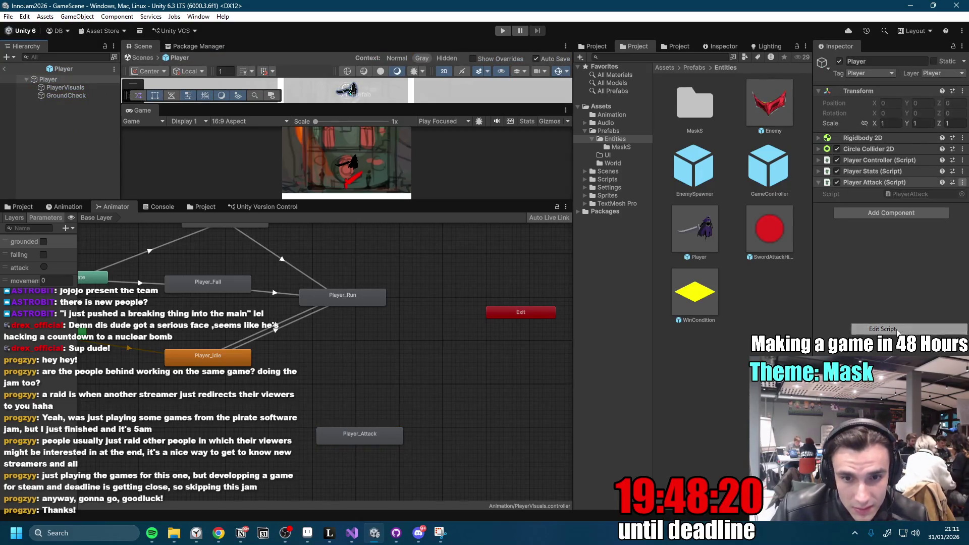
key("ctrl+a")
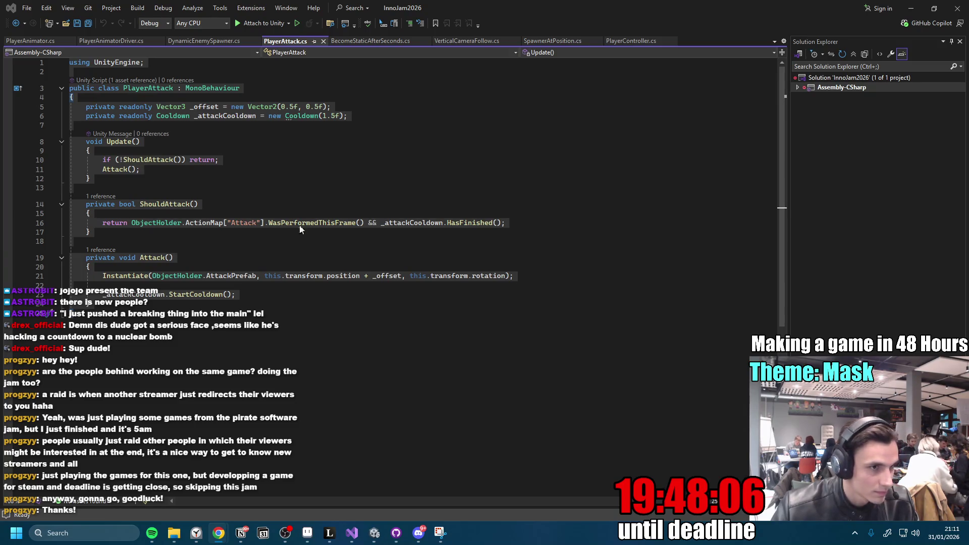
Add an 'Animator animator;' field after the cooldown field in PlayerAttack.
left_click(260, 164)
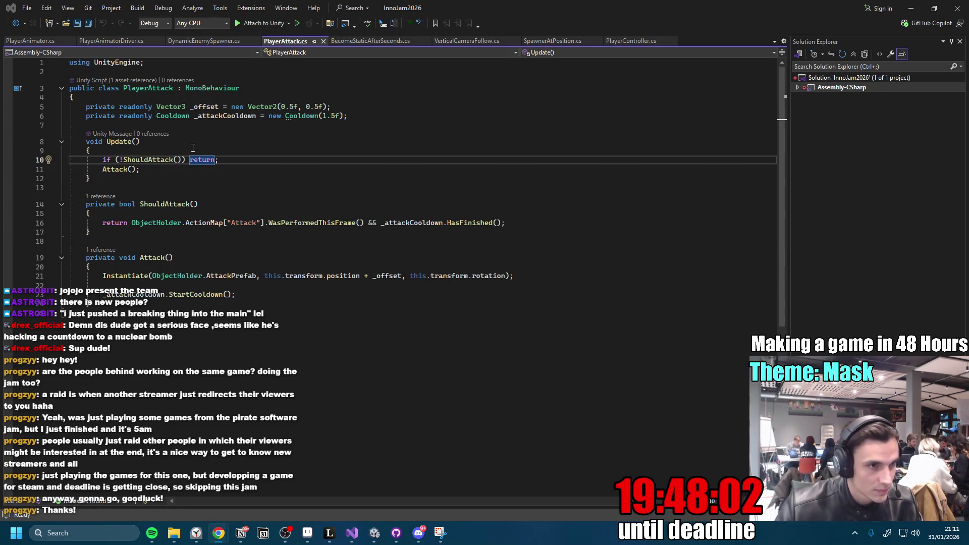
left_click(411, 115)
key("Return")
type("Animator animator;")
key("Return")
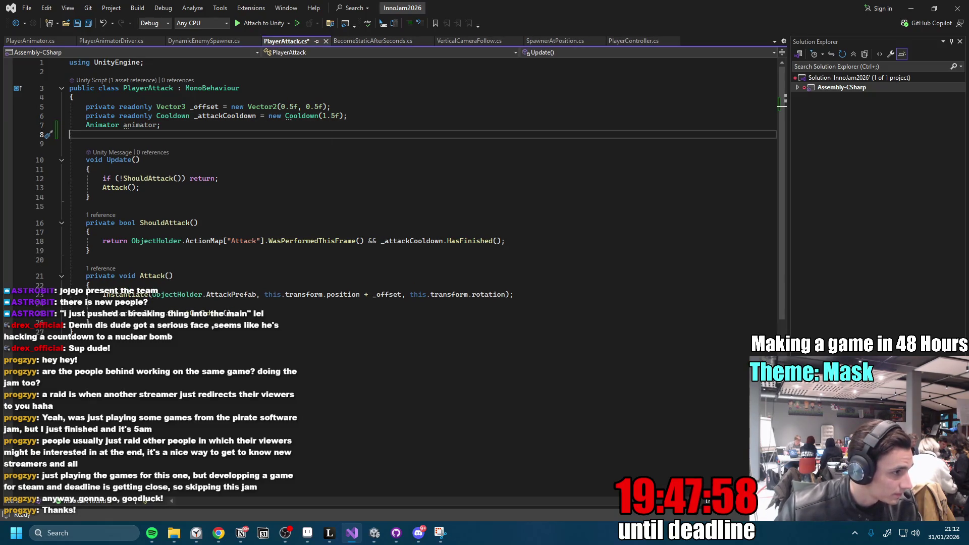
key("alt+Tab")
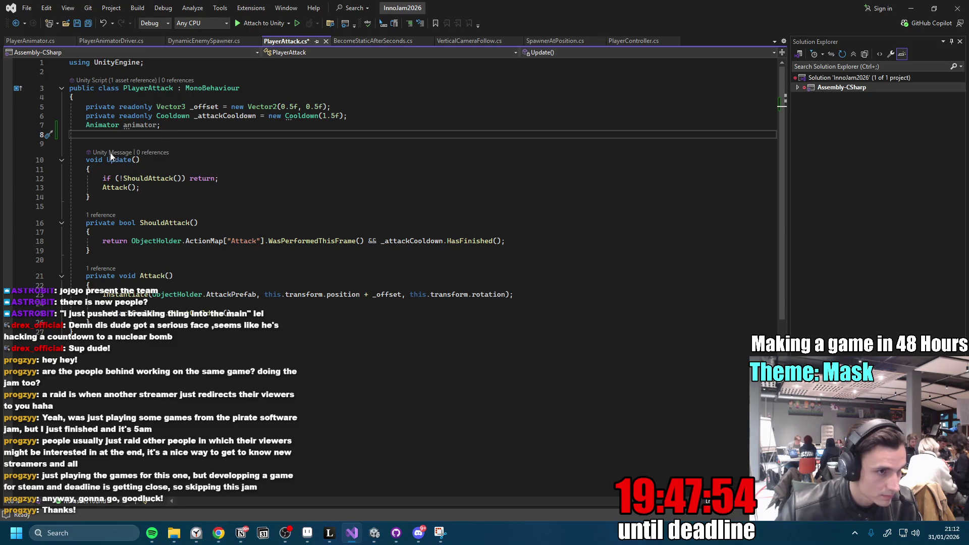
Replace the script with the pasted animator attack code and save it keeping Unicode.
left_click(281, 185)
key("ctrl+s")
key("ctrl+a")
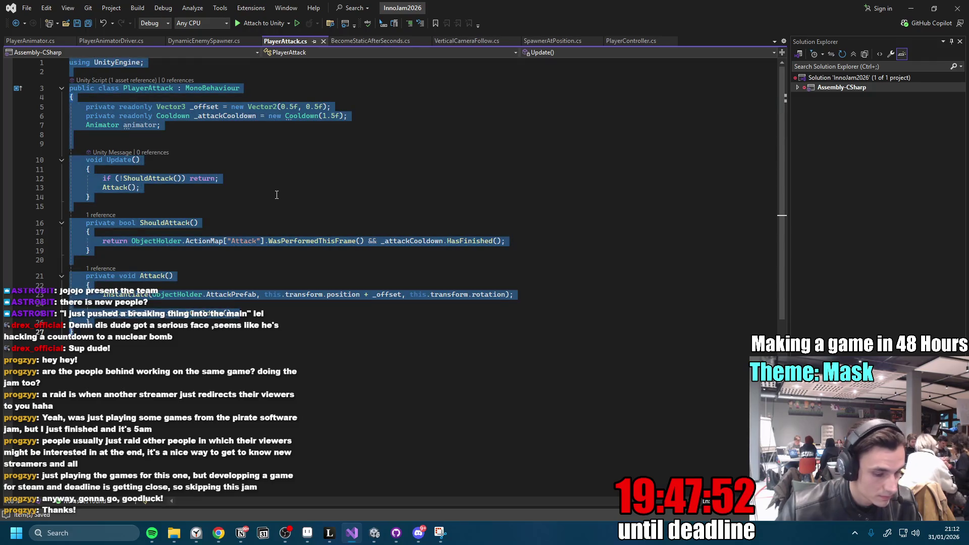
key("ctrl+v")
scroll(277, 195, "down", 3)
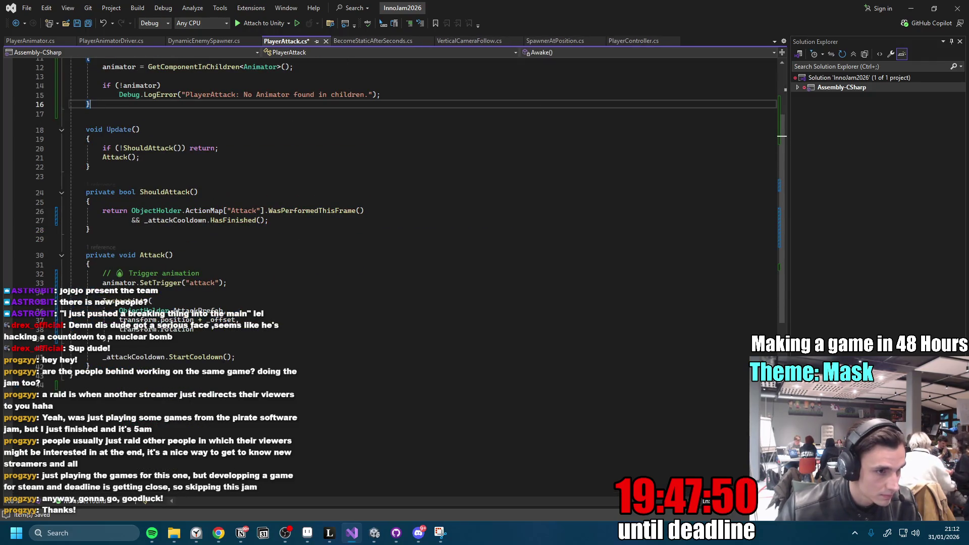
left_click(354, 328)
key("ctrl+s")
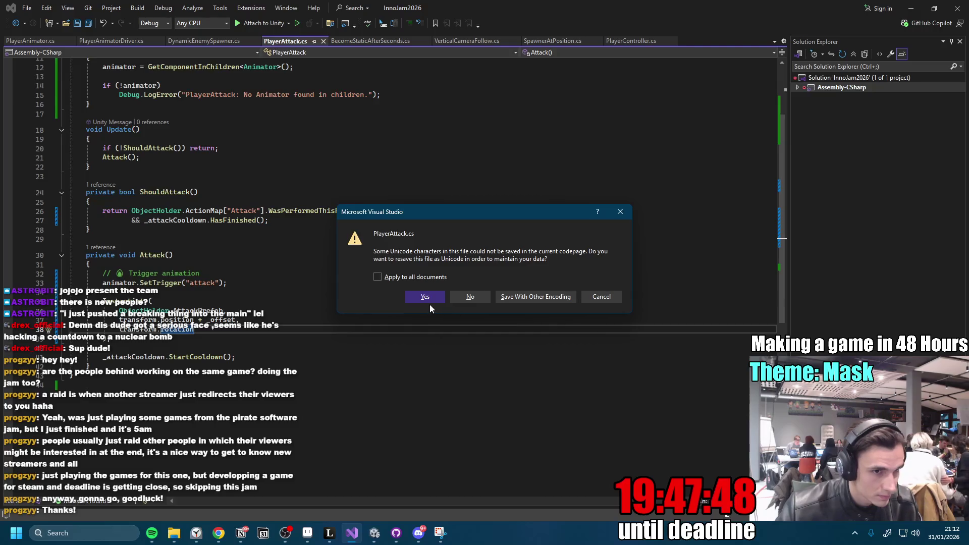
left_click(426, 299)
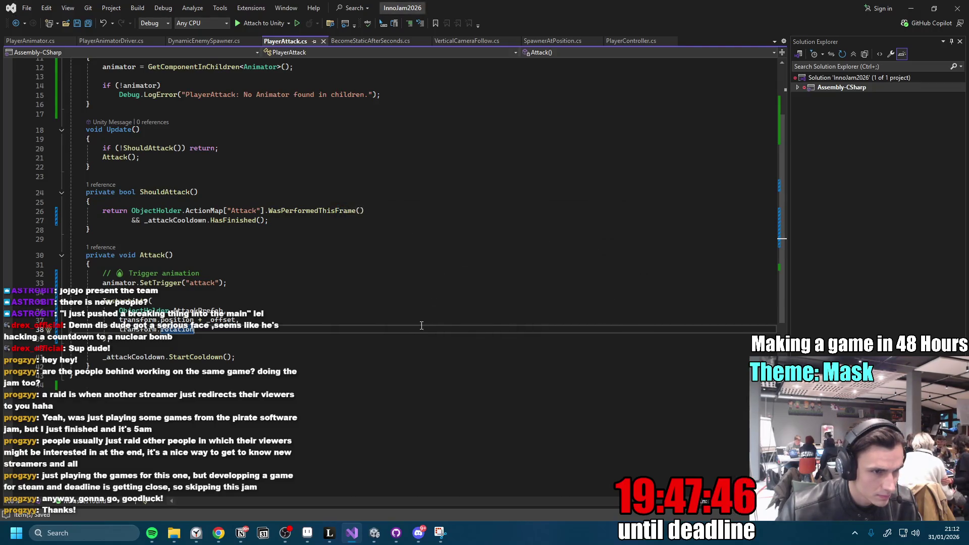
Check lines 32–33, then switch back to Unity so the scripts recompile.
left_click(309, 276)
left_click(311, 284)
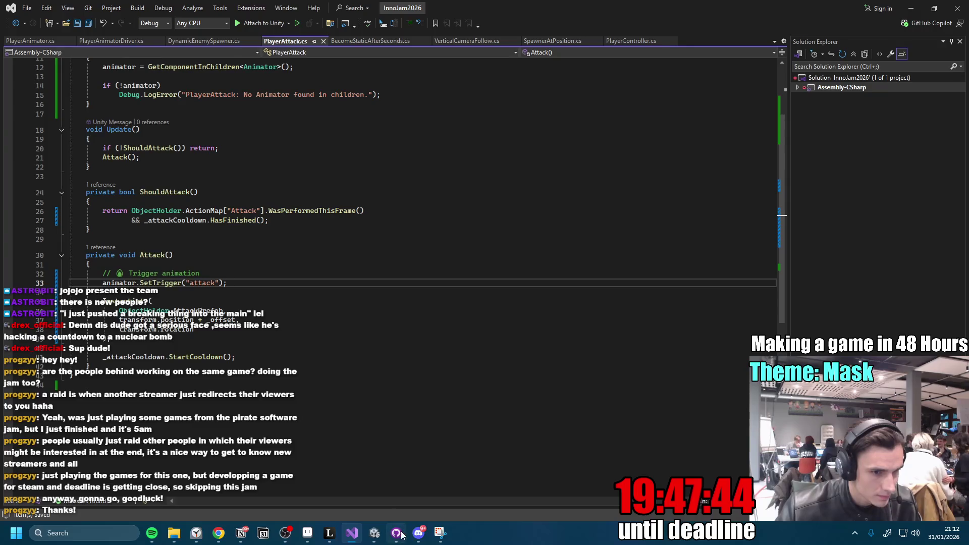
mouse_move(402, 536)
left_click(313, 477)
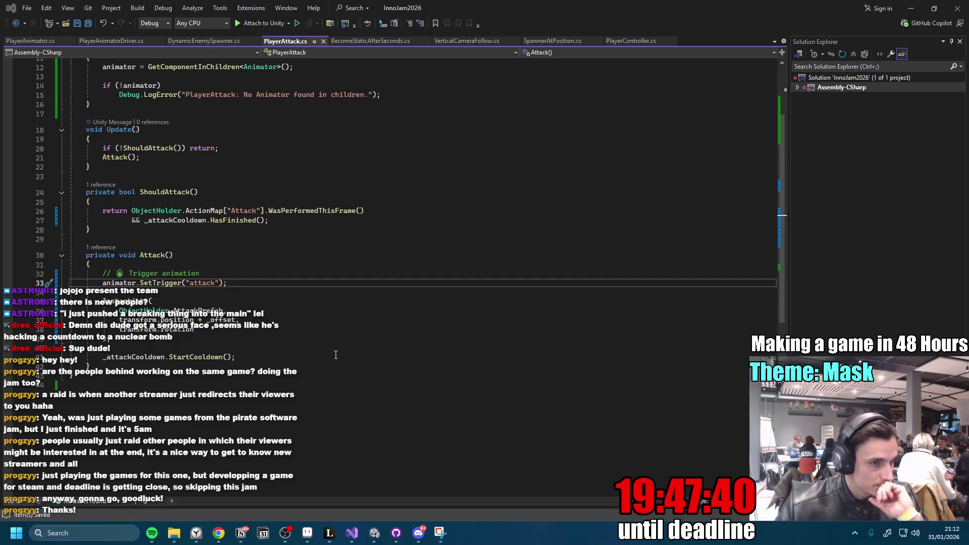
key("alt+Tab")
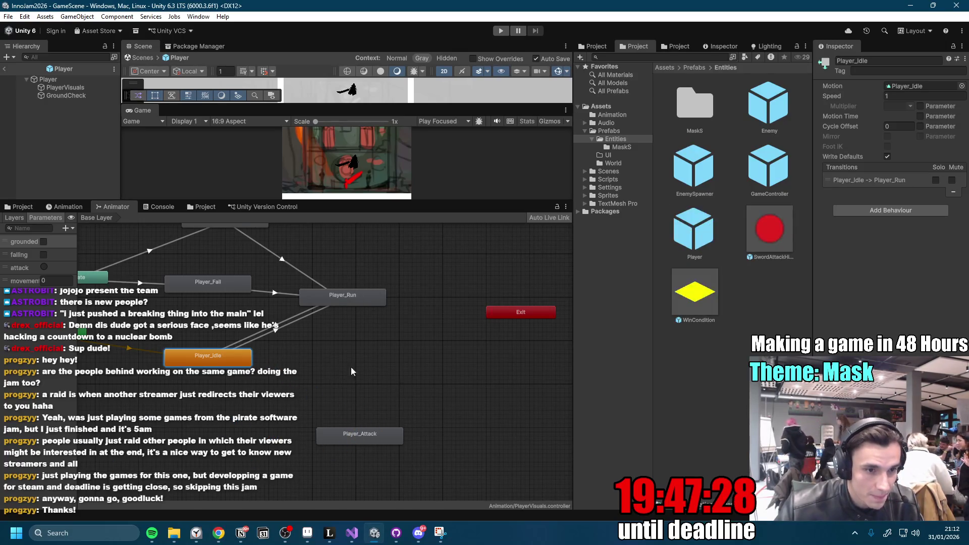
Create a transition from Any State to Player_Attack and show its timing settings.
left_click(282, 355)
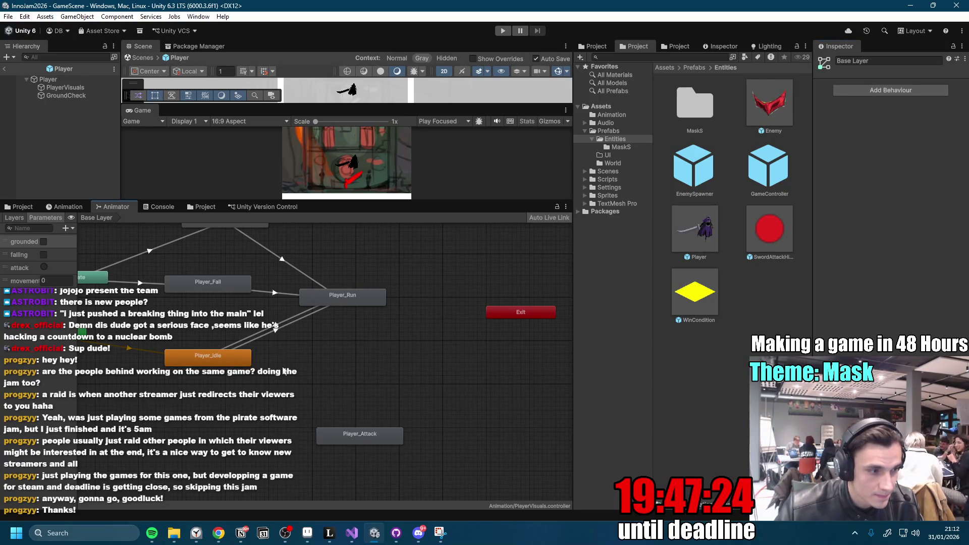
left_click_drag(288, 347, 401, 383)
left_click_drag(477, 471, 199, 256)
left_click_drag(252, 332, 392, 374)
left_click(334, 356)
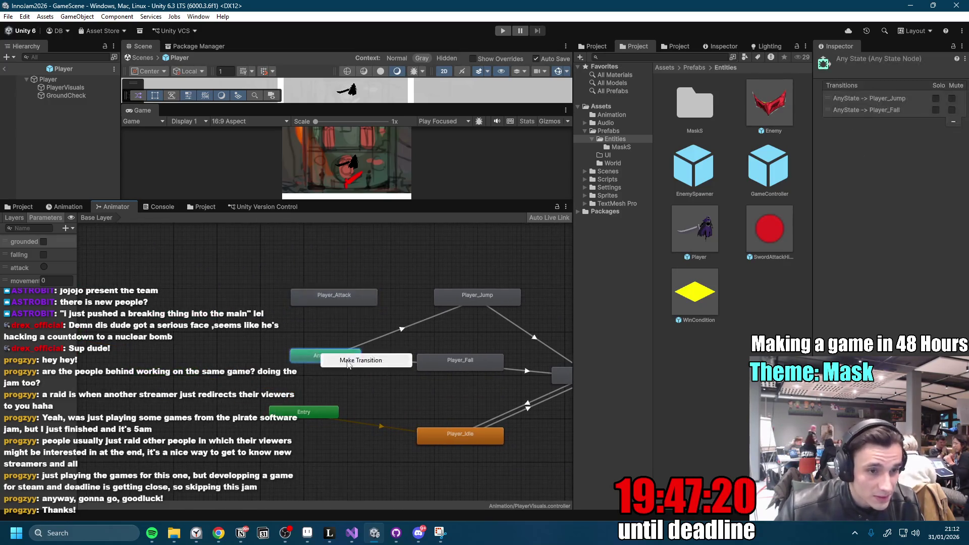
left_click(336, 310)
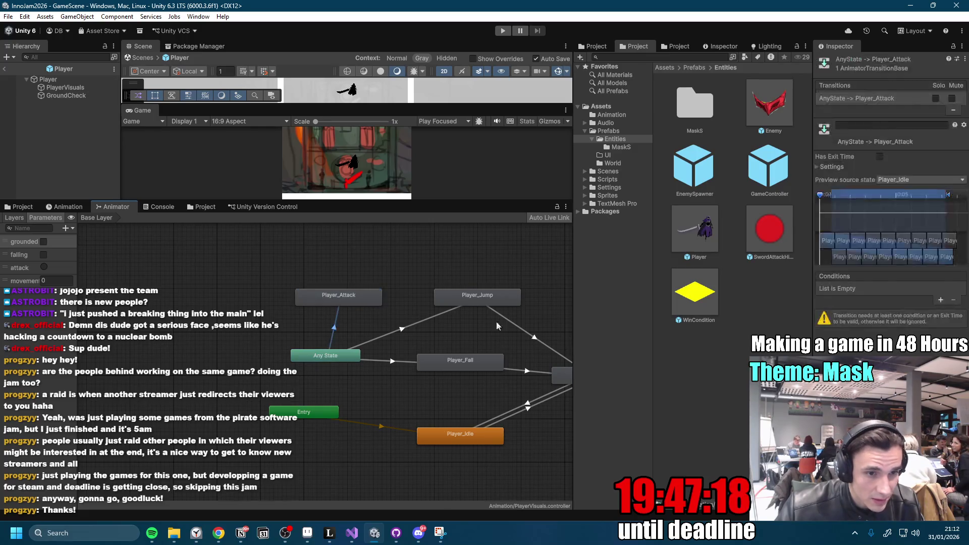
left_click(830, 167)
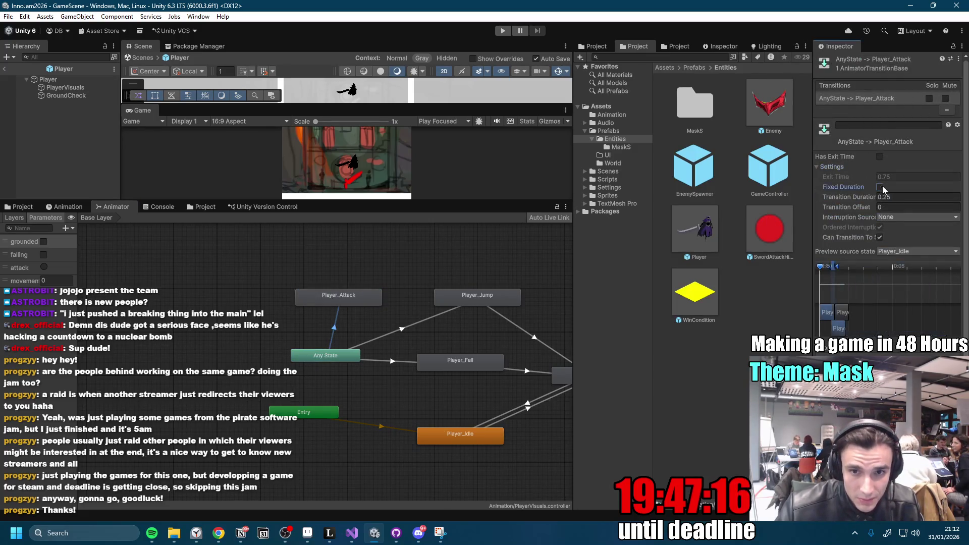
Rearrange the graph: Any State further left, Player_Jump lower, Player_Attack to the right.
left_click(309, 294)
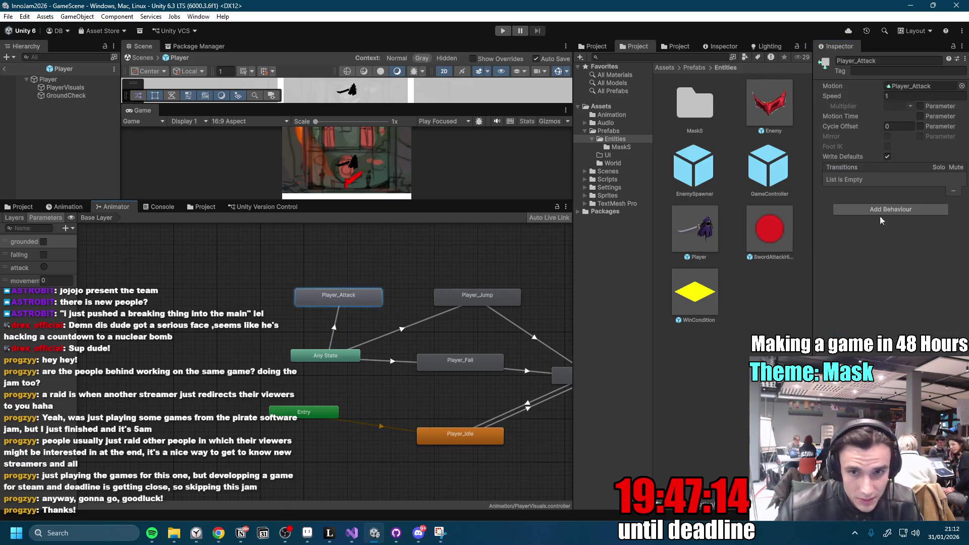
left_click(337, 322)
left_click(350, 298)
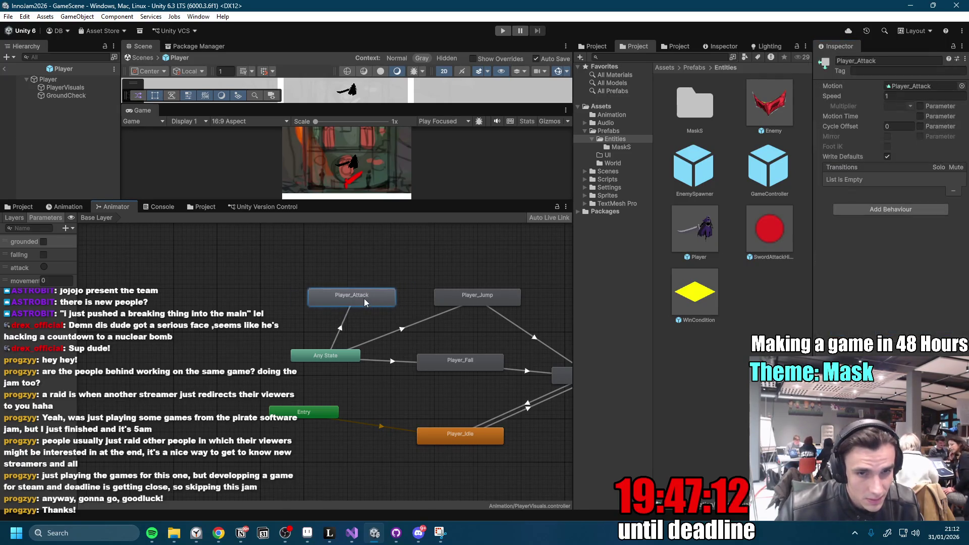
key("a")
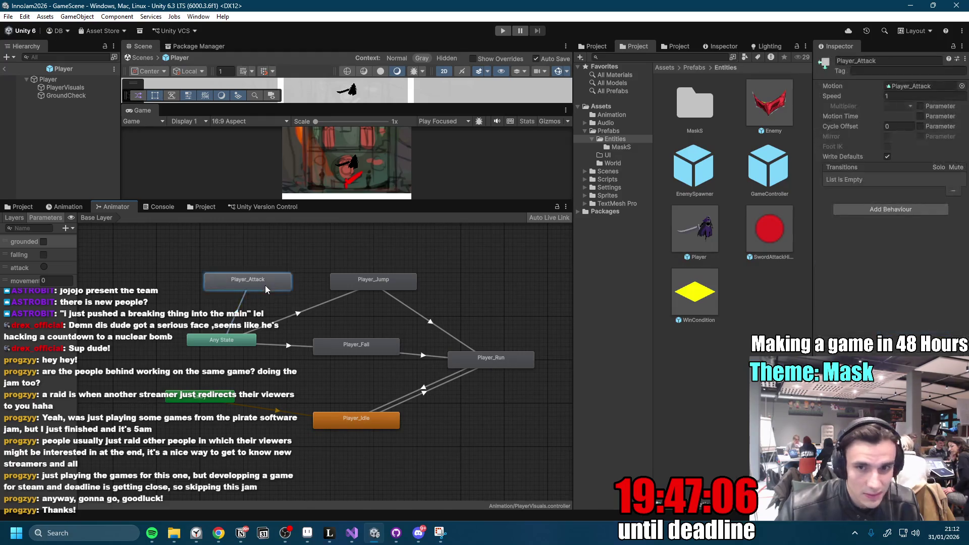
left_click_drag(242, 344, 186, 350)
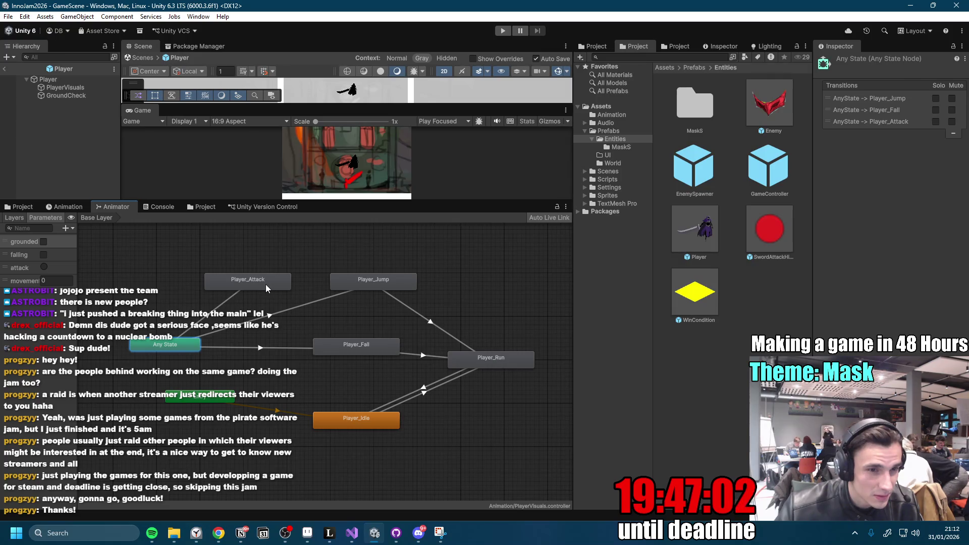
left_click_drag(382, 279, 365, 314)
mouse_move(273, 283)
left_mouse_down()
mouse_move(381, 263)
mouse_move(377, 279)
left_mouse_up()
Add a Player_Attack to Player_Run transition with Fixed Duration off and 0 duration, then play.
right_click(367, 277)
left_click(406, 282)
left_click(492, 356)
left_click(418, 321)
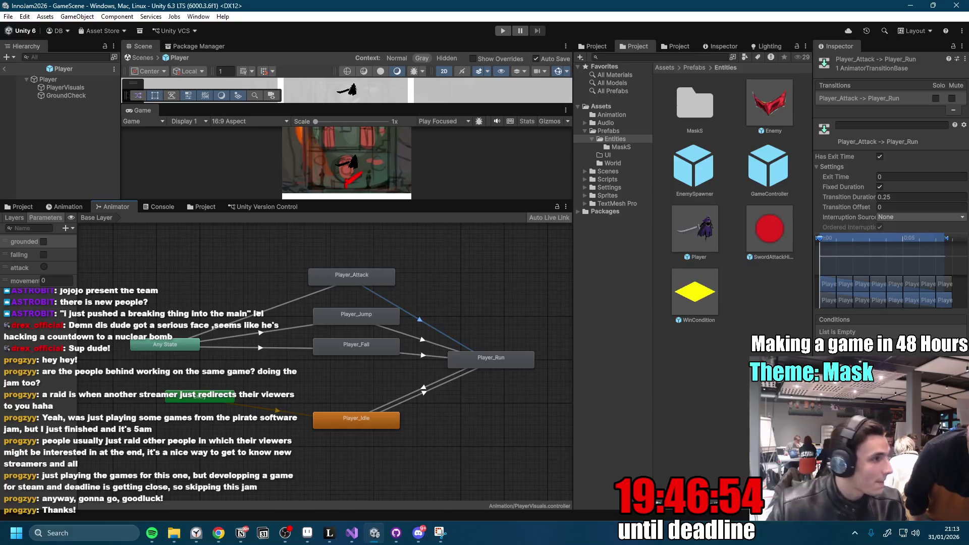
key("alt+Tab")
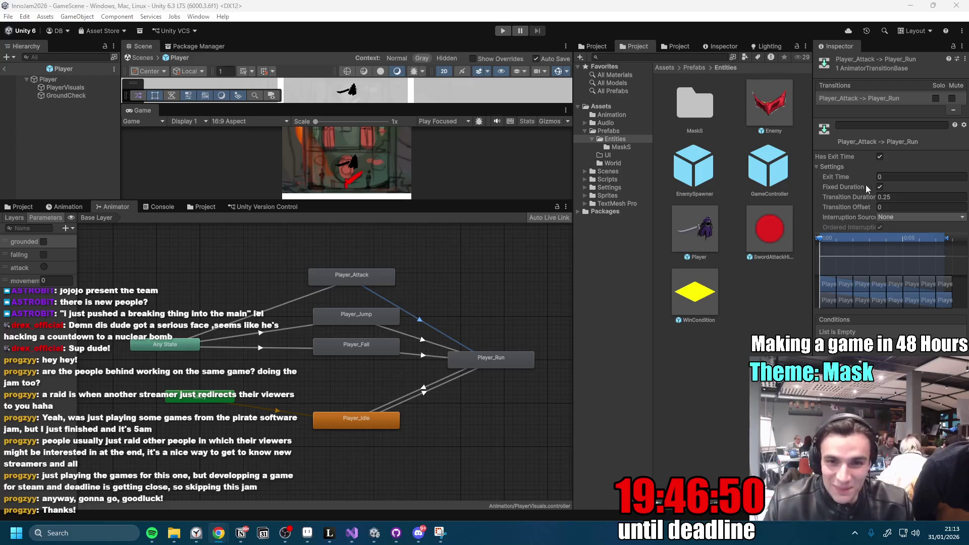
left_click(880, 186)
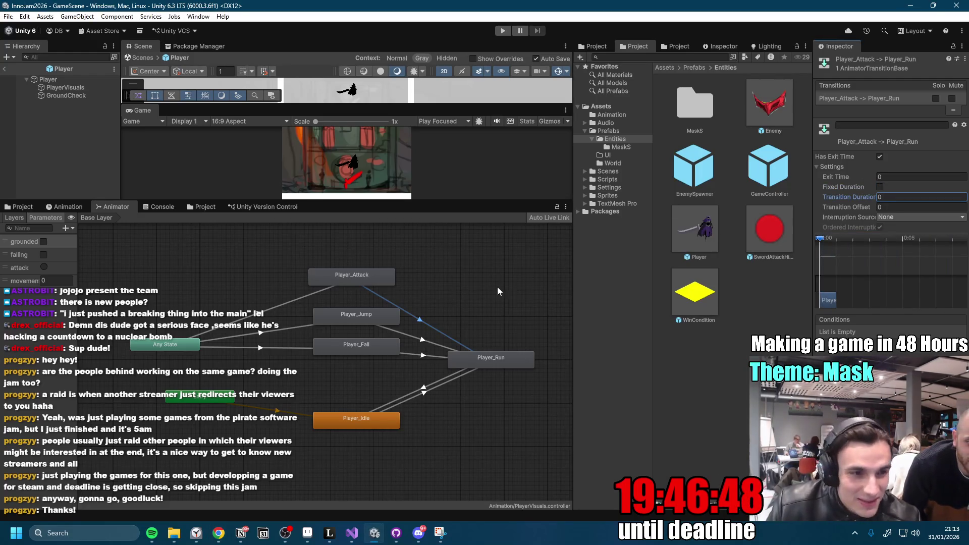
left_click(504, 30)
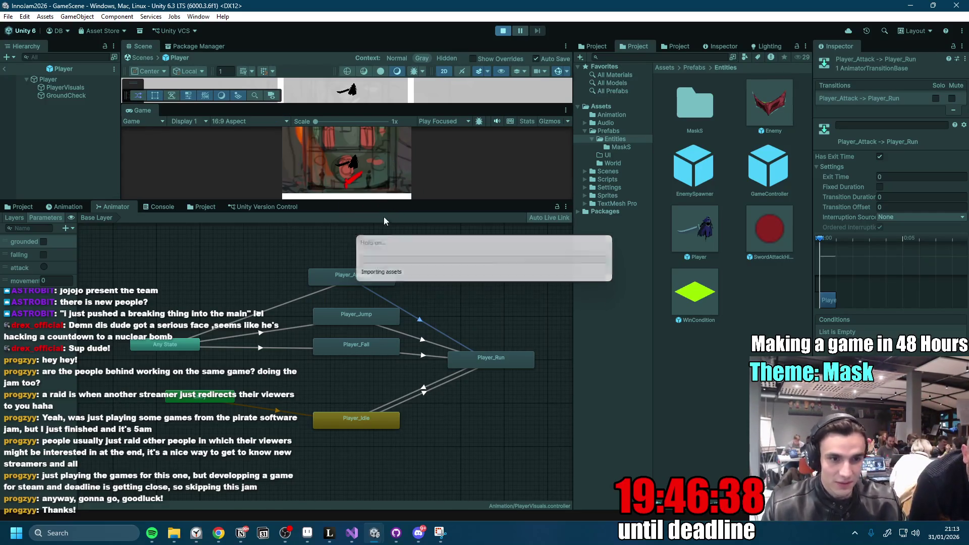
Maximize the Game view for the attack play-test, then switch to the team Discord server.
double_click(147, 112)
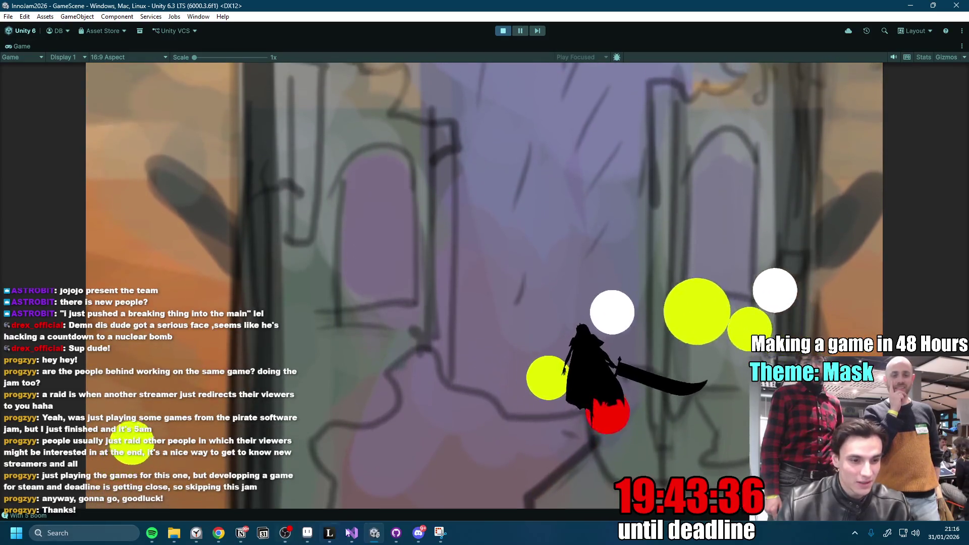
left_click(419, 533)
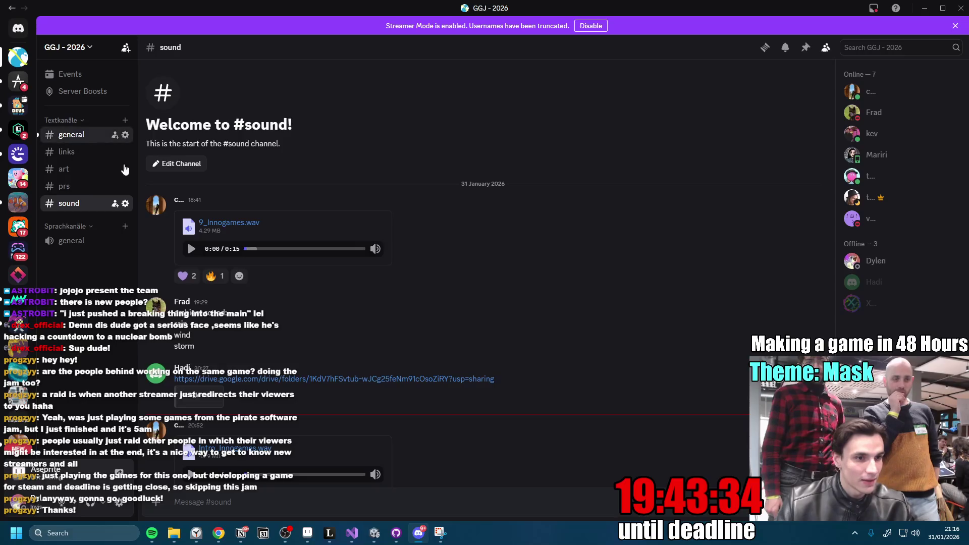
In #general, scroll up and enlarge the Normal, Spikey and Bomb Mask sketch, then return to Unity.
left_click(101, 134)
scroll(353, 313, "up", 10)
scroll(317, 327, "up", 3)
left_click(241, 210)
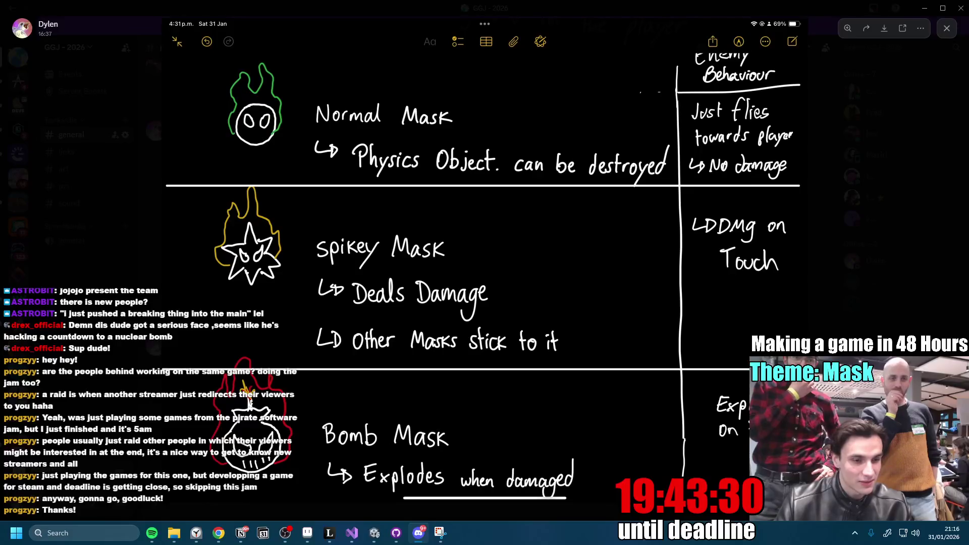
left_click(374, 533)
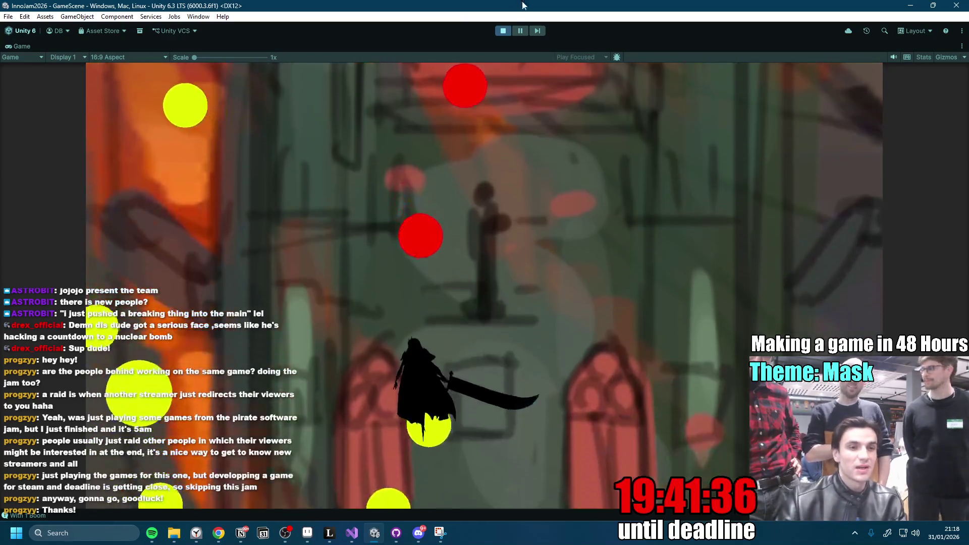
Stop the game and review the Any State to Player_Attack transition's timing settings.
left_click(508, 30)
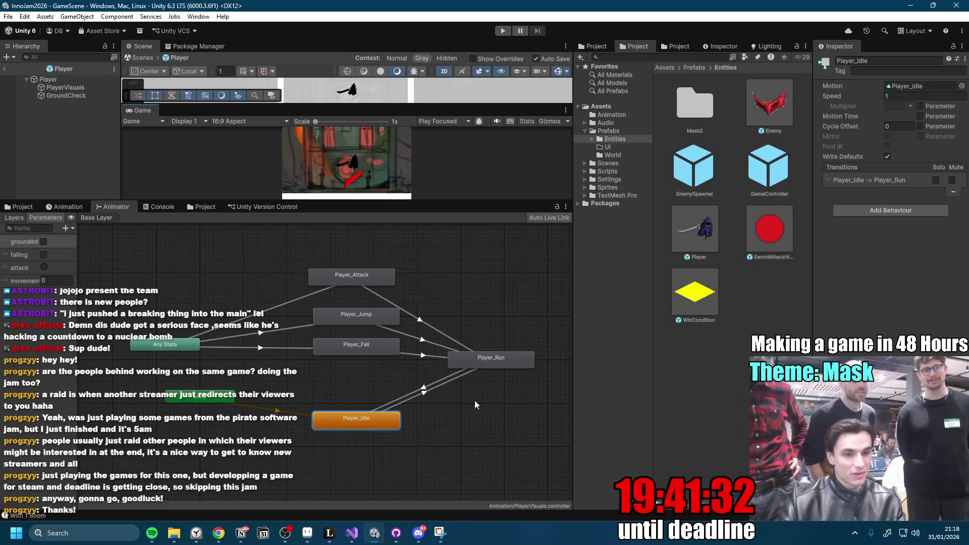
left_click(355, 275)
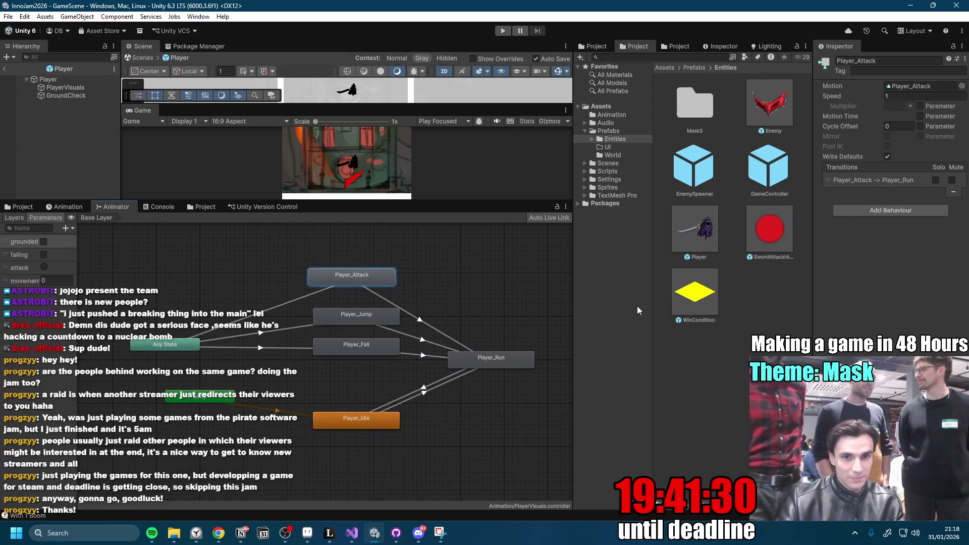
left_click(297, 301)
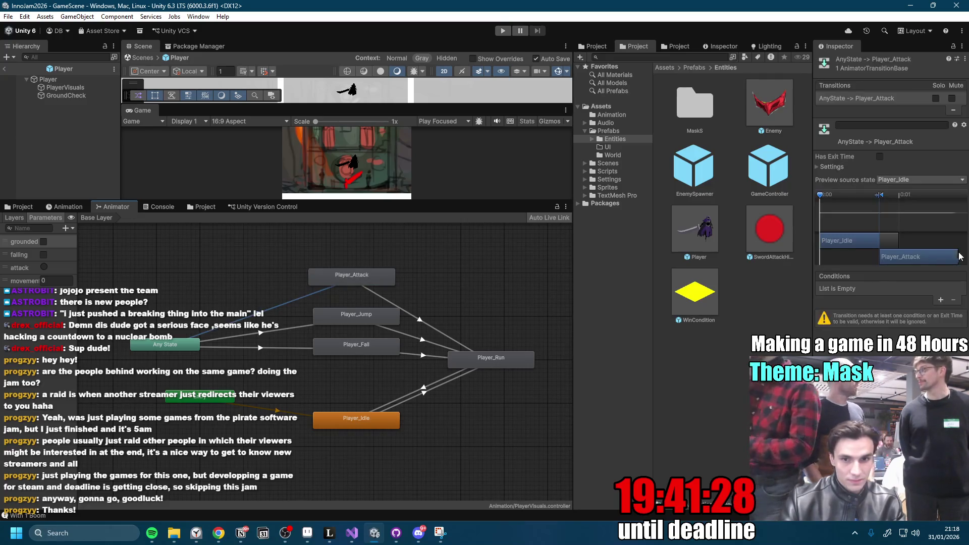
left_click(818, 166)
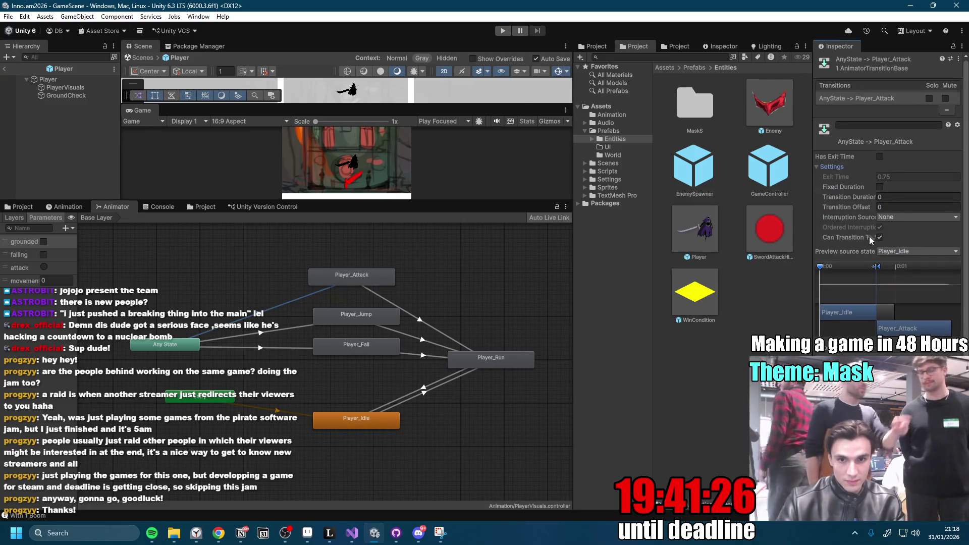
left_click(820, 165)
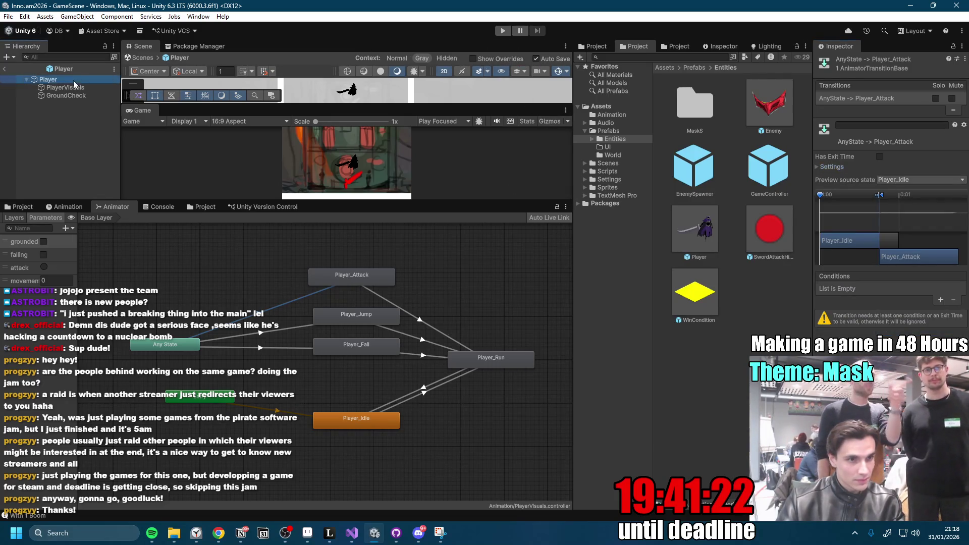
Expand and collapse Player Stats and Player Controller on the Player, then restart the game.
left_click(818, 172)
left_click(819, 173)
left_click(817, 162)
left_click(819, 160)
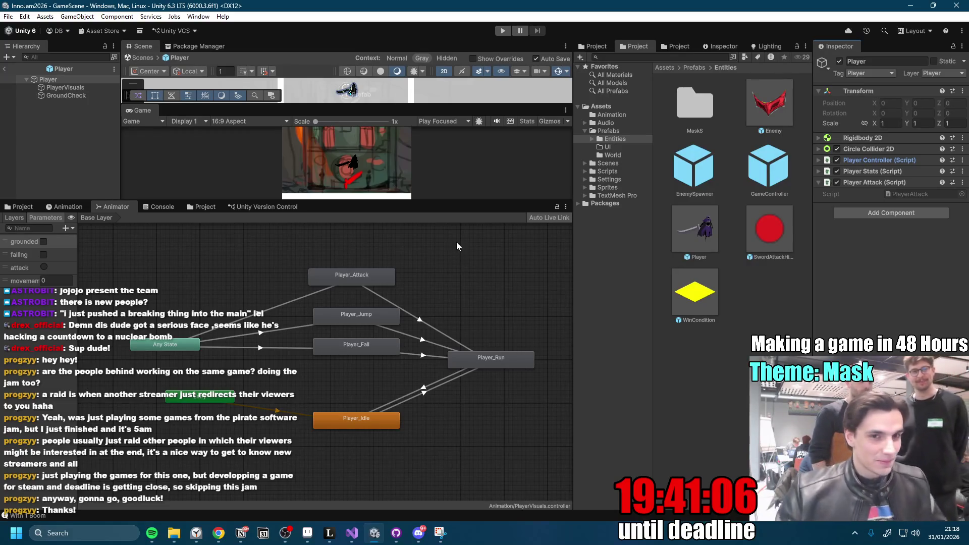
left_click(503, 31)
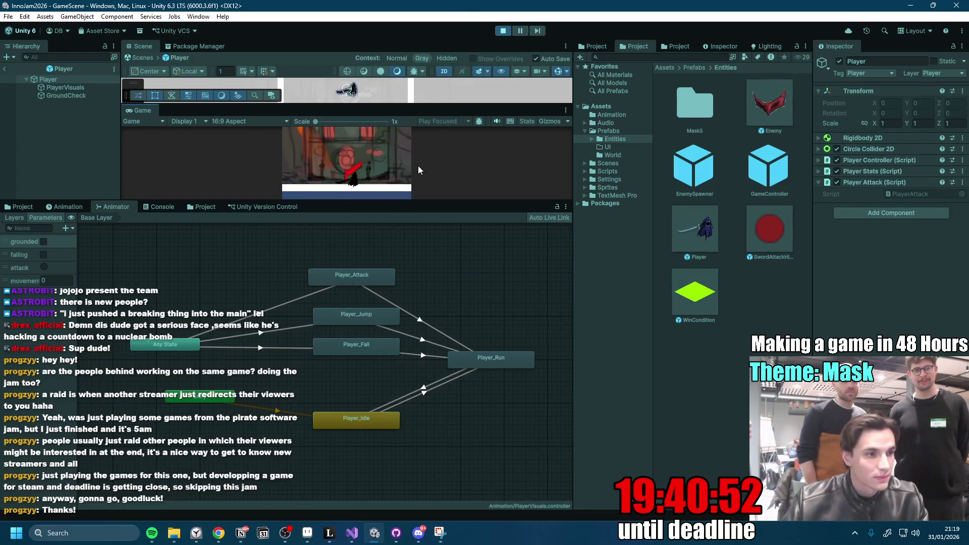
Play-test running with A/D, jumping and sword attacks, then exit Play mode and the Player prefab.
left_click_drag(332, 200, 333, 354)
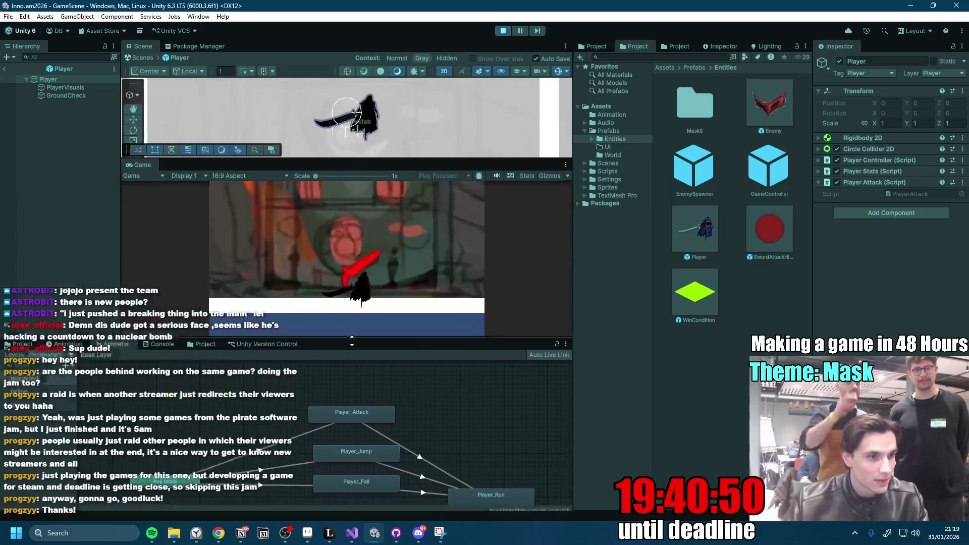
key("a")
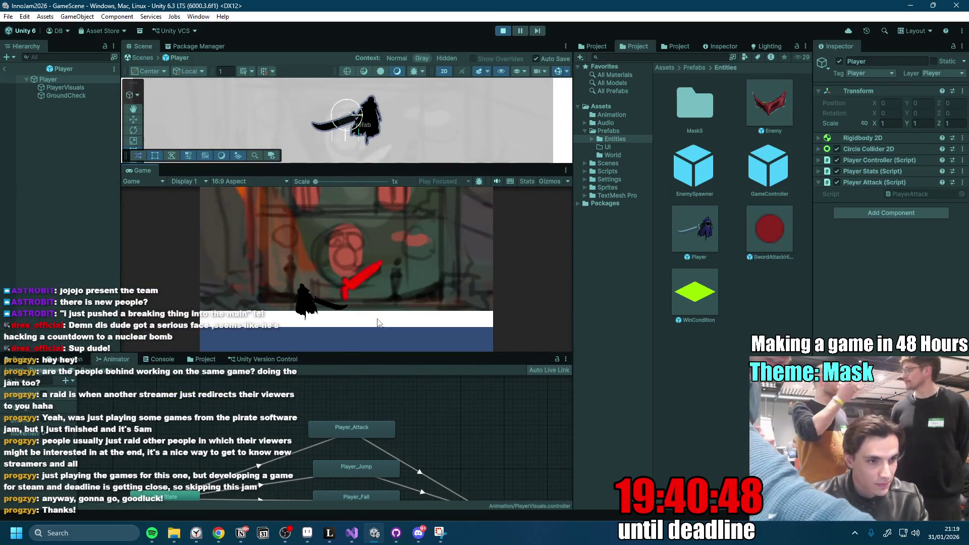
left_click(365, 301)
key("a")
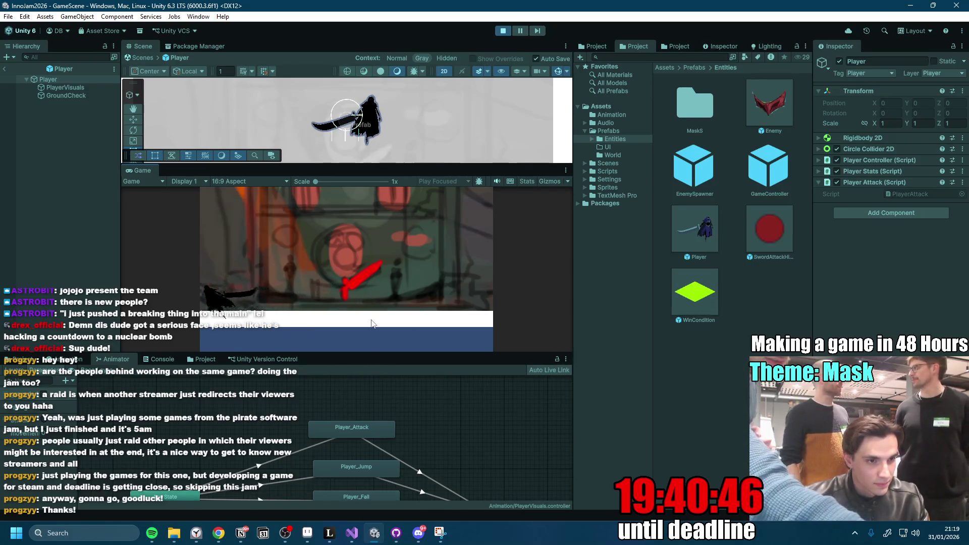
key("d")
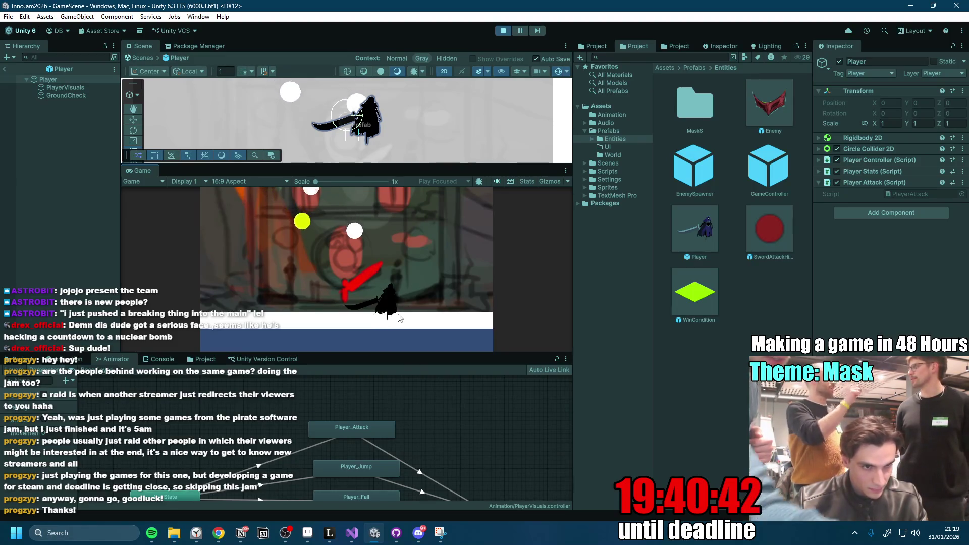
key("a")
key("space")
key("d")
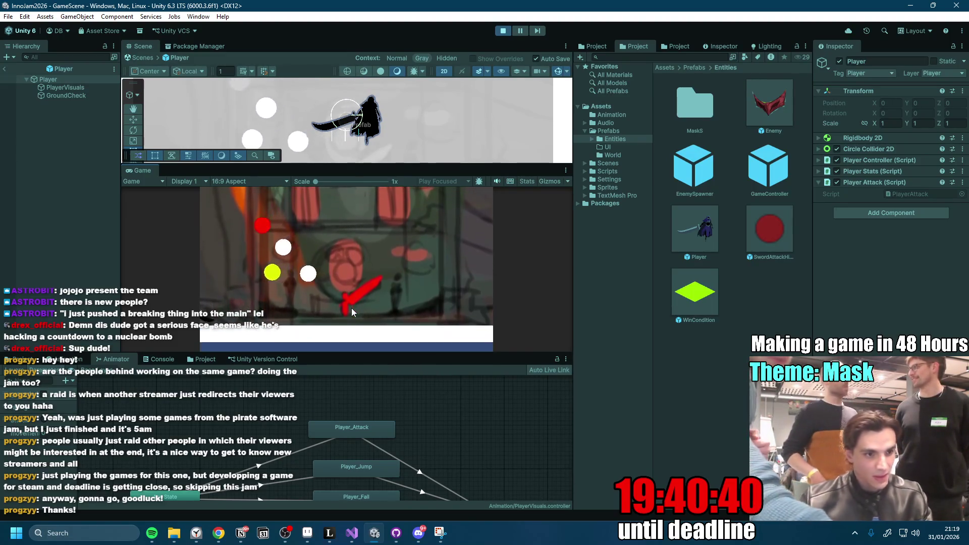
key("d")
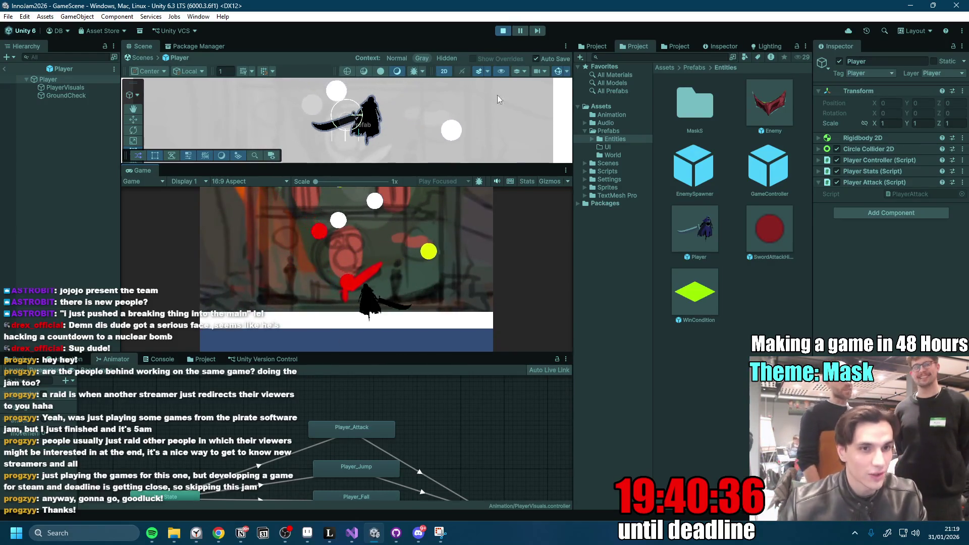
key("ctrl+p")
left_click(5, 70)
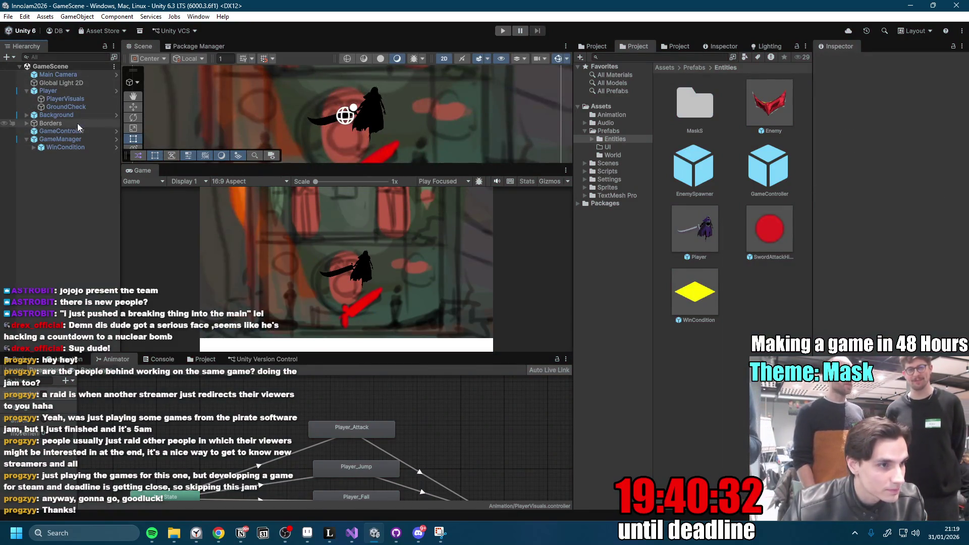
Expand Borders and move the Floor (2) wall left to x 12.5.
left_click(25, 123)
double_click(71, 132)
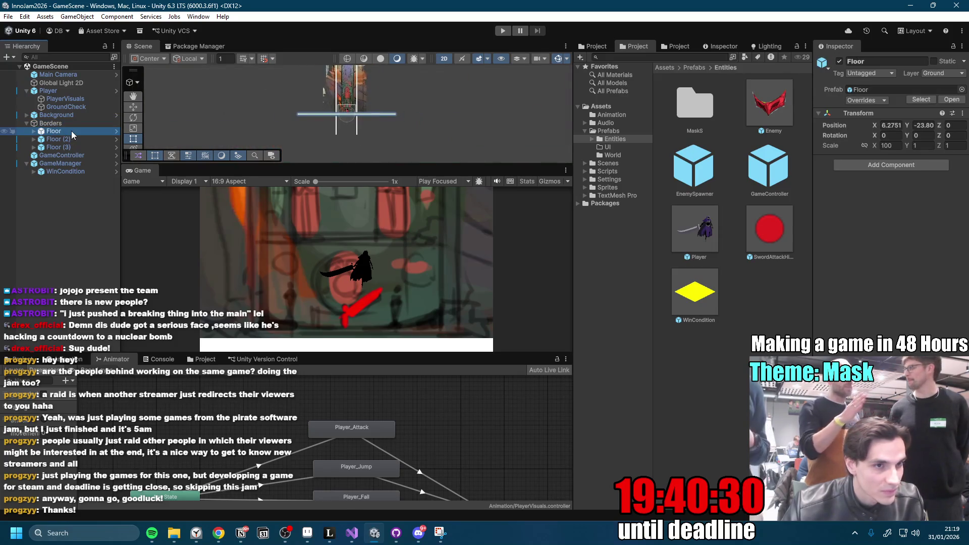
double_click(69, 138)
left_click(70, 147)
left_click(70, 140)
scroll(328, 146, "up", 1)
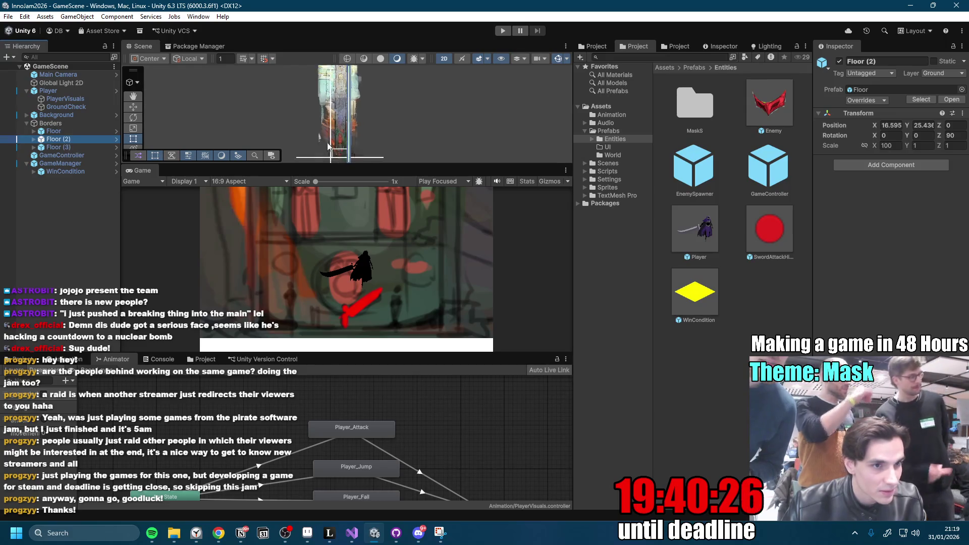
scroll(328, 146, "up", 2)
key("w")
left_click_drag(318, 91, 287, 97)
Select the three wall Squares and set their Color to black.
left_click(79, 148)
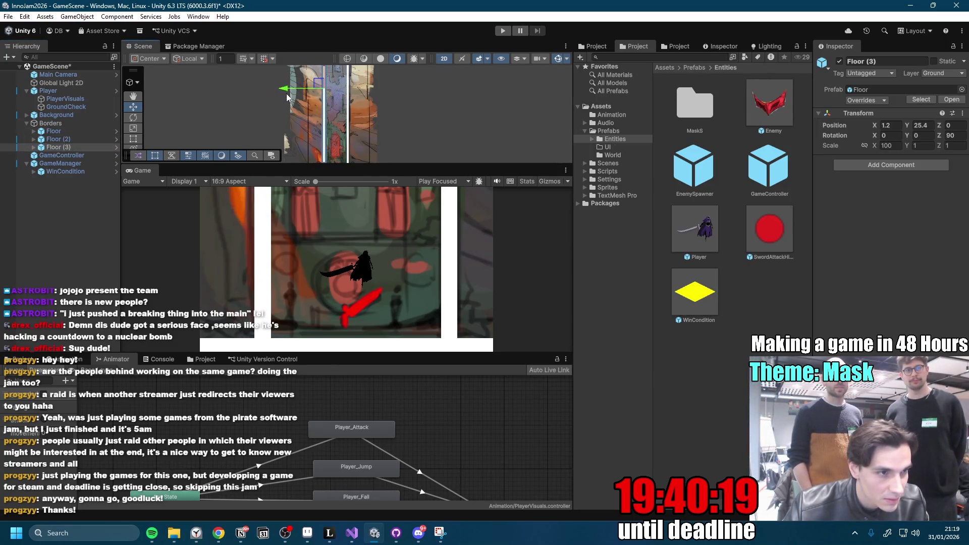
left_click(84, 134)
left_click(80, 149, "shift")
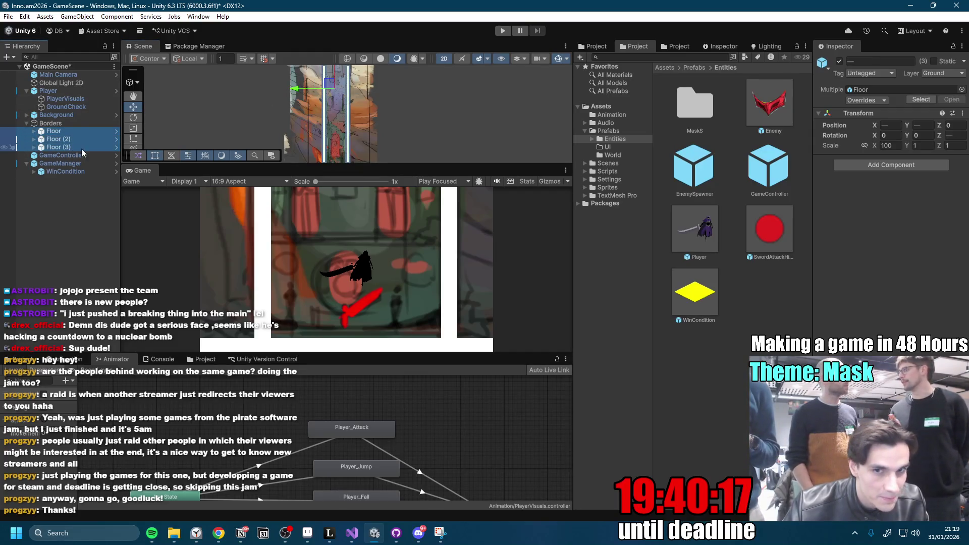
left_click(34, 131)
left_click(34, 147)
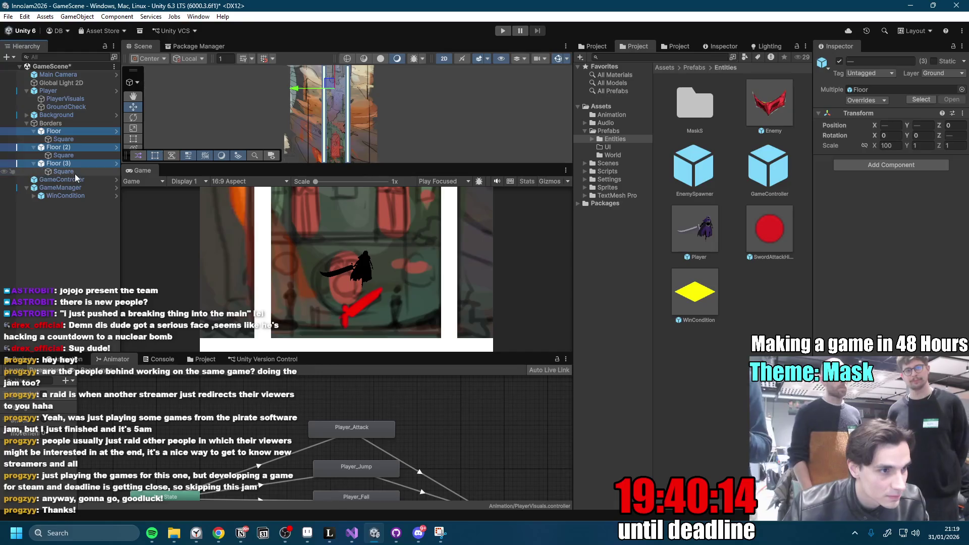
left_click(71, 171)
left_click(76, 155, "ctrl")
left_click(96, 140, "ctrl")
left_click(938, 171)
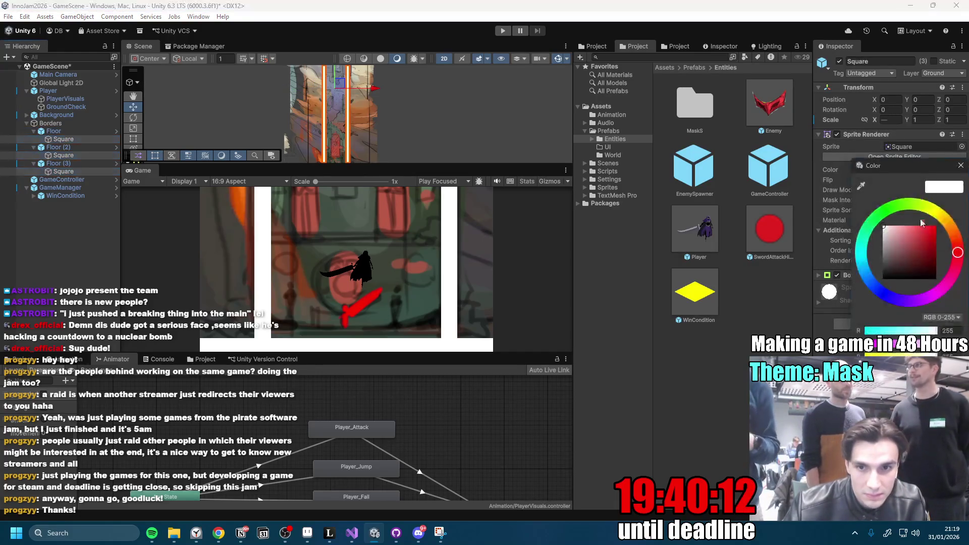
left_click_drag(886, 275, 809, 336)
left_click(961, 166)
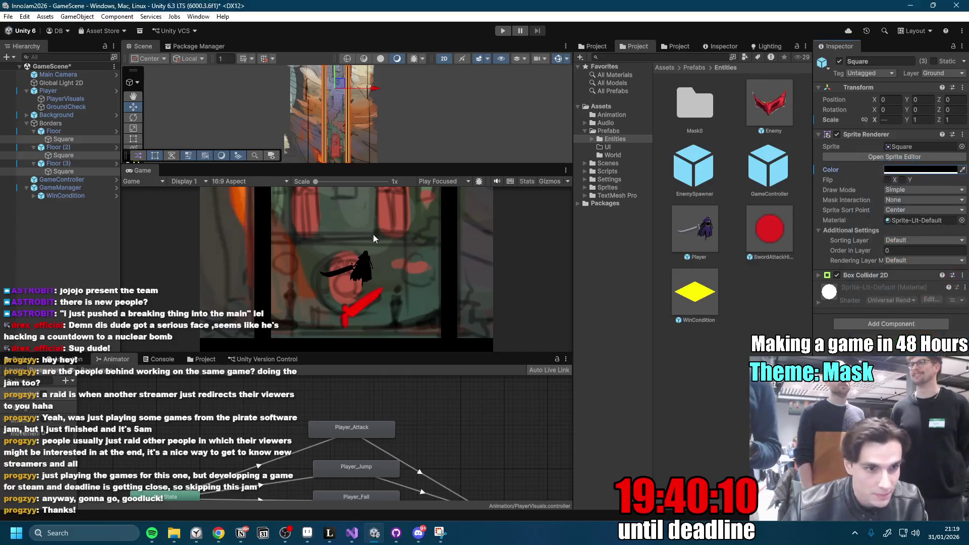
Reposition Floor (2) to about x 12.8 and Floor (3) to x 0.7, then start Play mode.
left_click(72, 135)
left_click(68, 148)
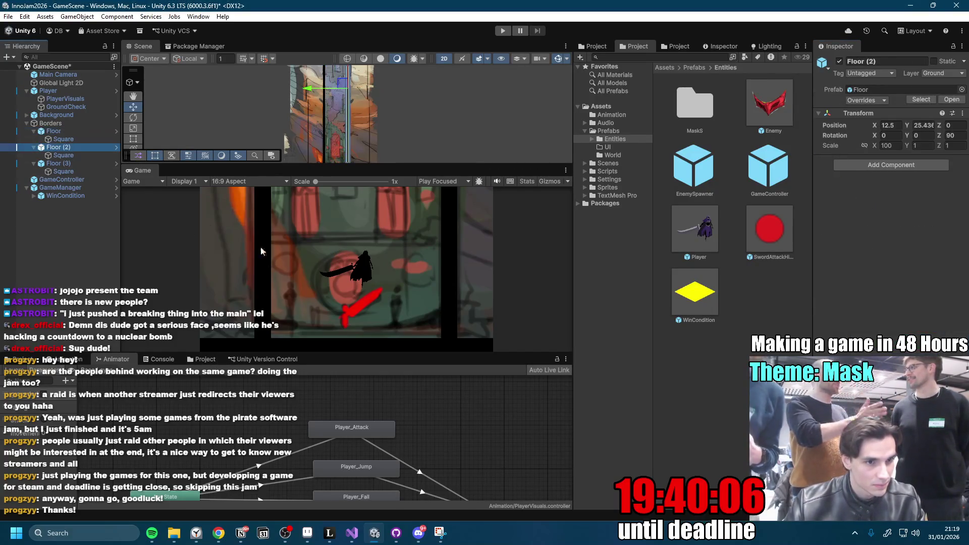
left_click_drag(309, 91, 312, 95)
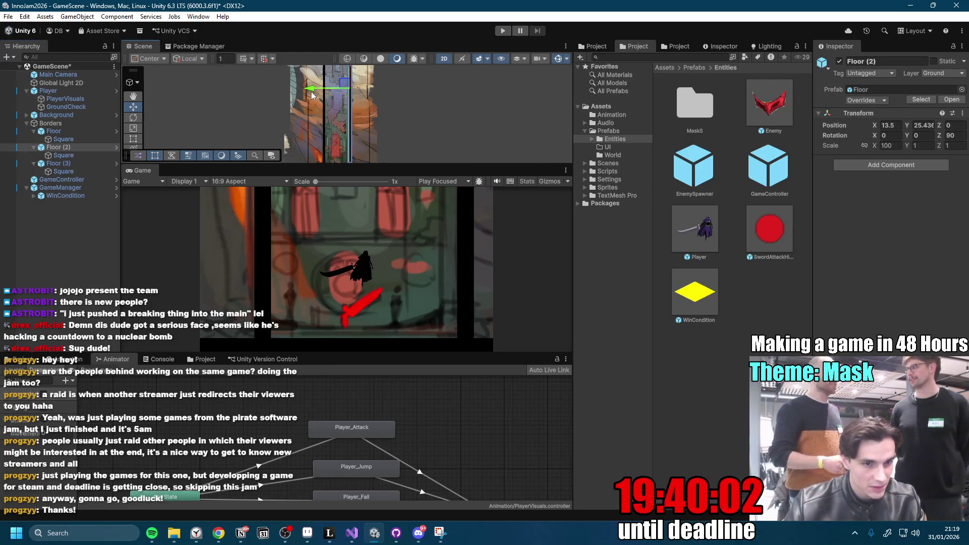
left_click(72, 165)
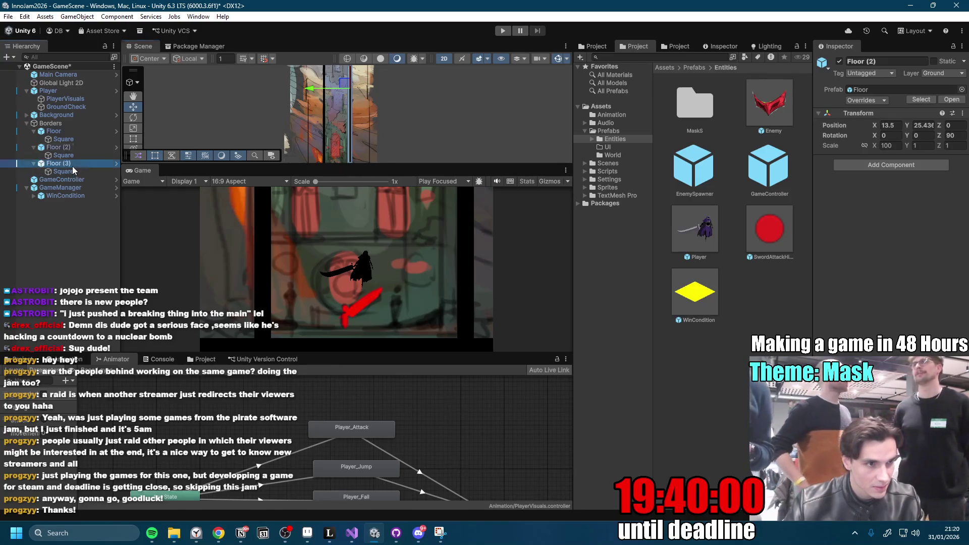
left_click_drag(289, 91, 288, 94)
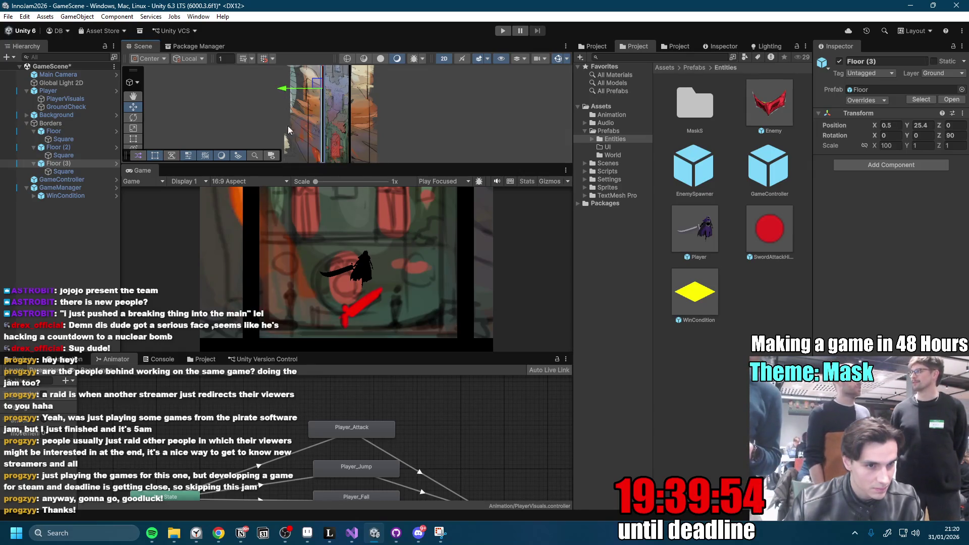
left_click(74, 148)
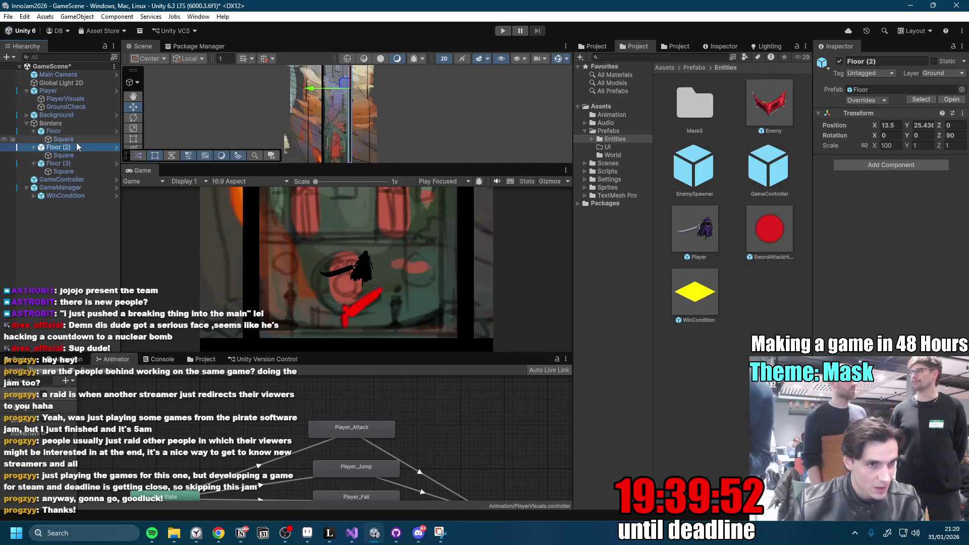
left_click_drag(314, 90, 313, 89)
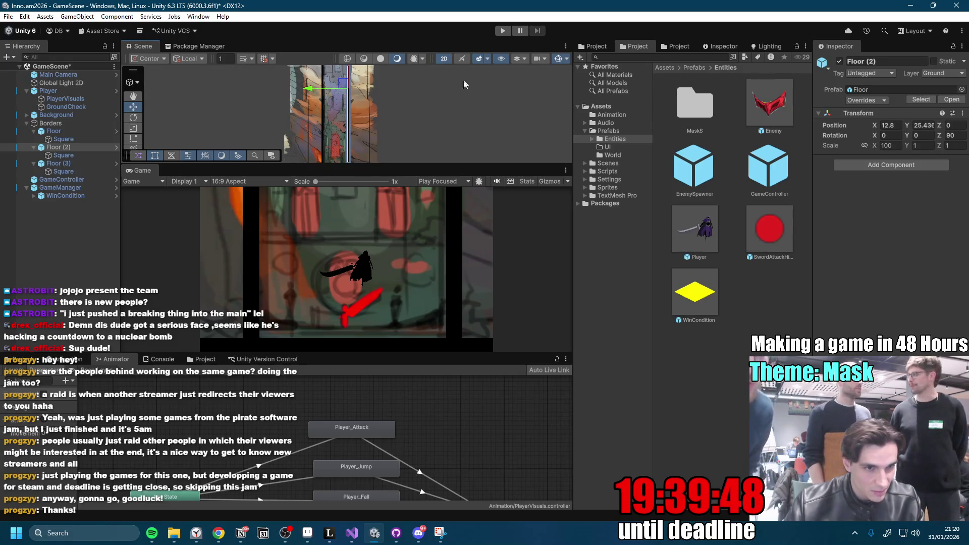
left_click(503, 31)
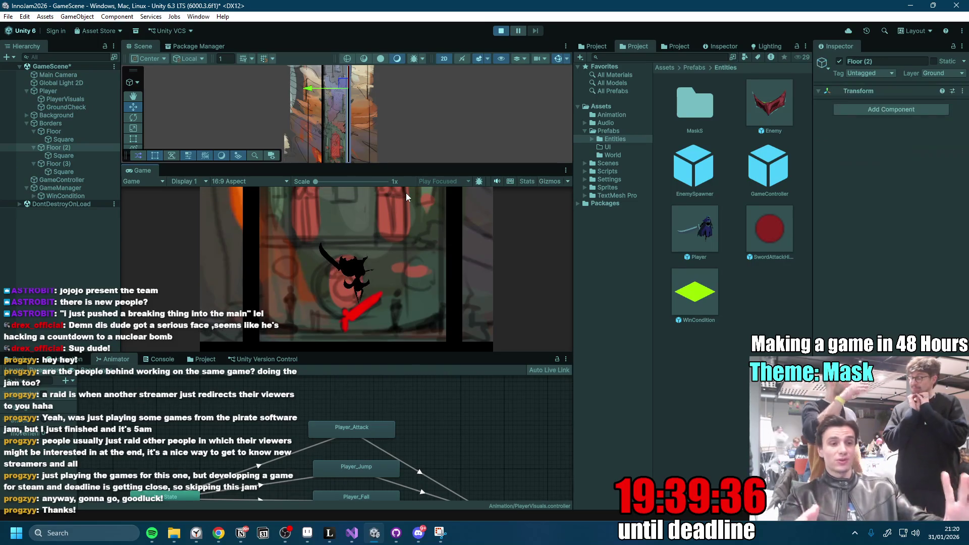
Attack with the sword while white, yellow and red masks spawn inside the black border walls.
left_click(395, 270)
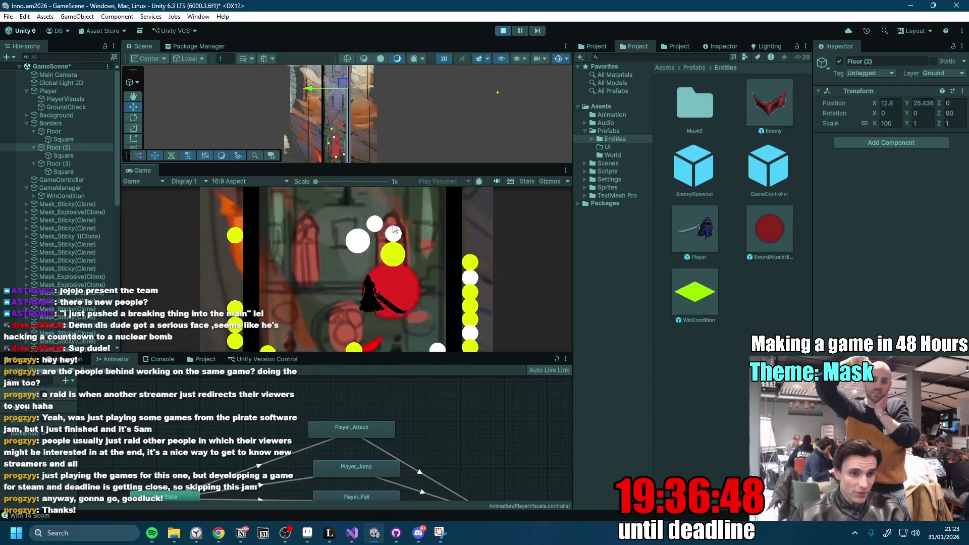
Stop play and set the GameManager prefab's Level 1/2/3 Cooldowns to 0.5, 0.3, 0.1, then save.
left_click(505, 30)
left_click(69, 187)
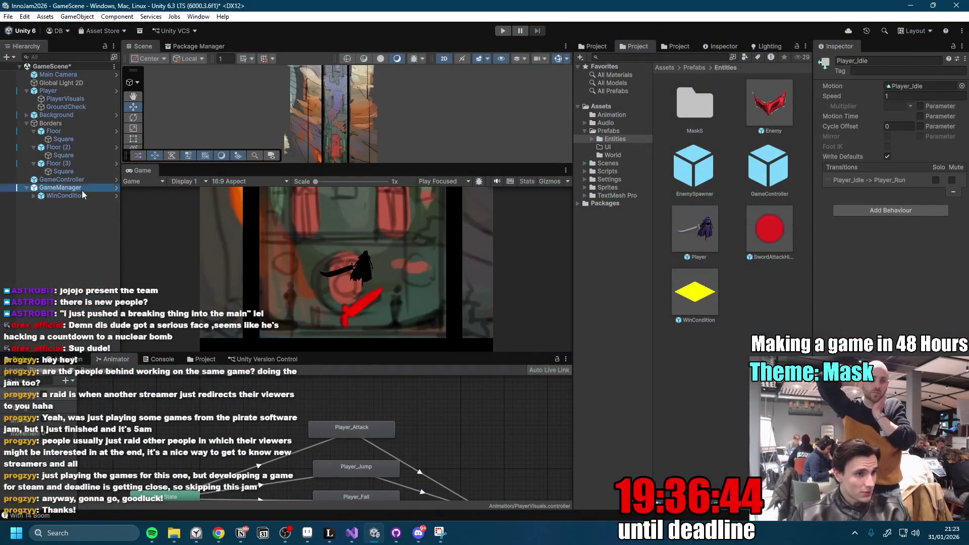
left_click(116, 188)
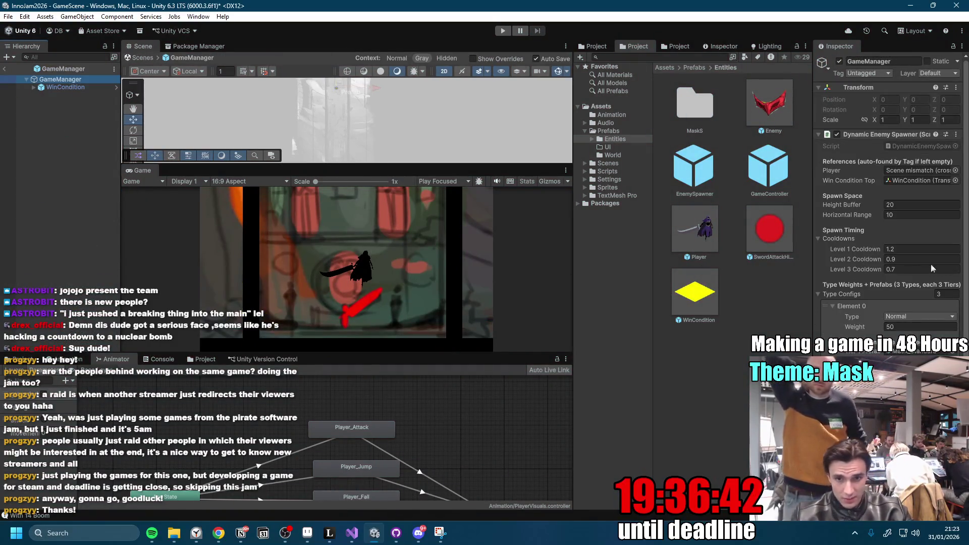
scroll(919, 187, "down", 3)
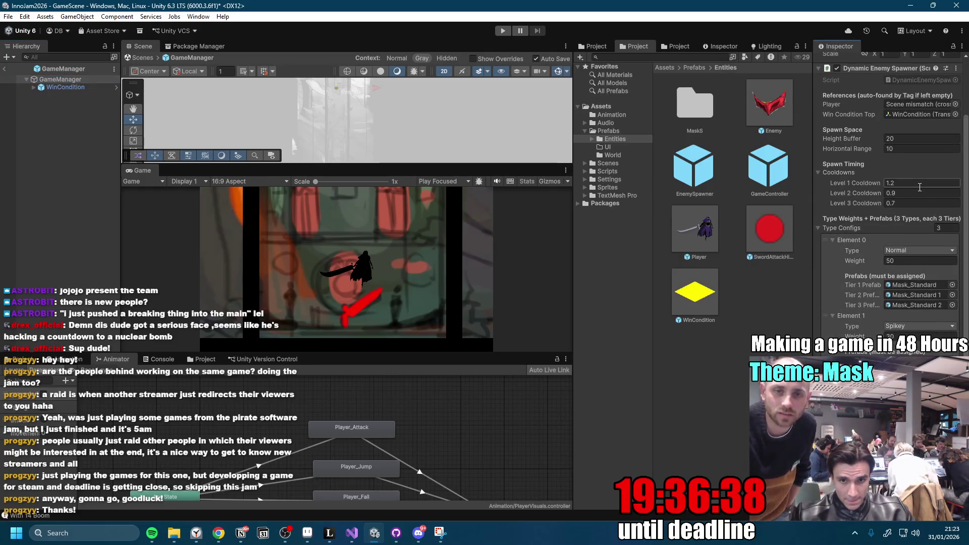
type("0")
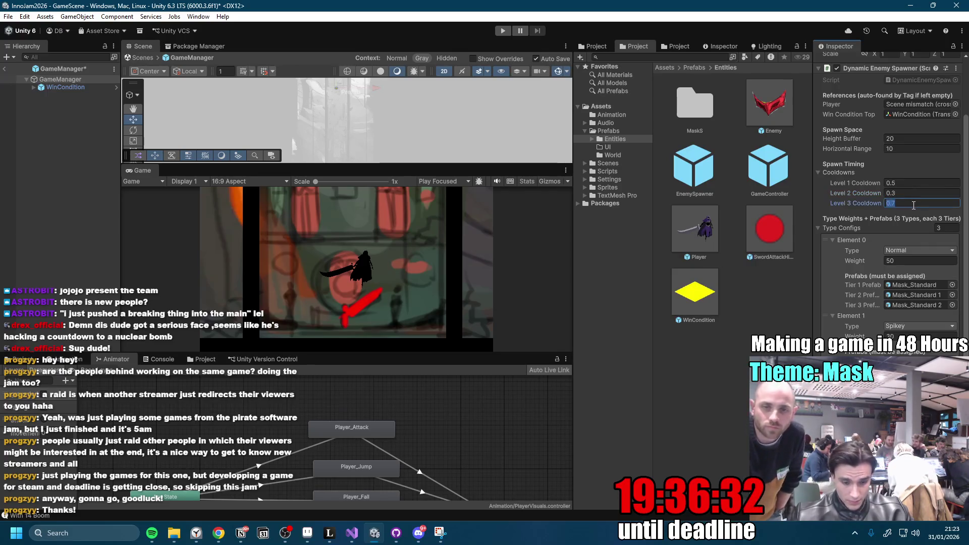
key("ctrl+s")
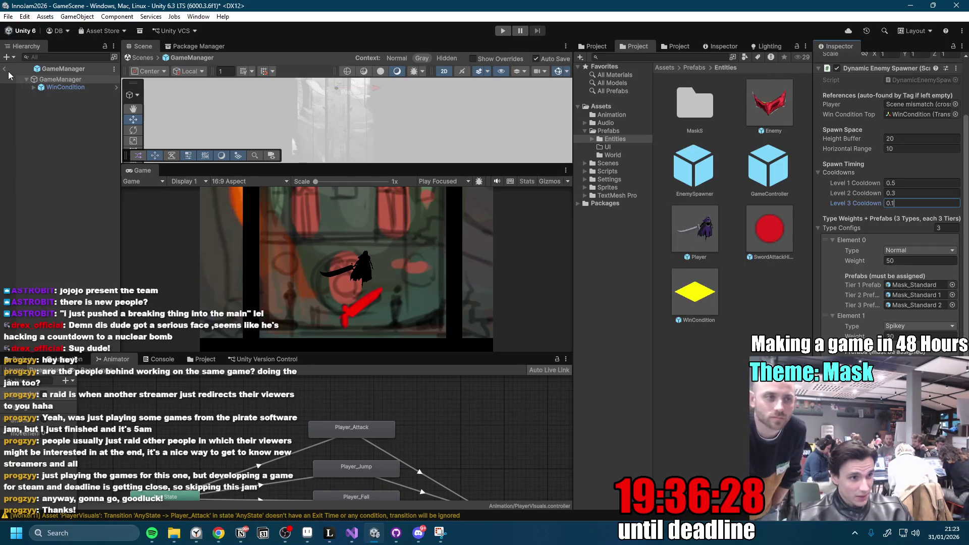
double_click(704, 106)
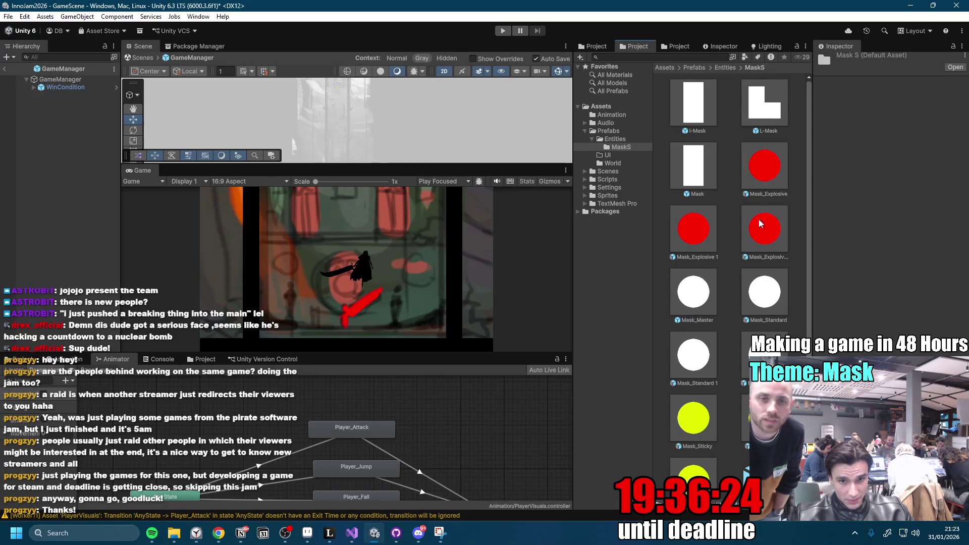
Set Mask_Master's Enemy Stats speed to 4 and play with the Game view maximized.
double_click(699, 297)
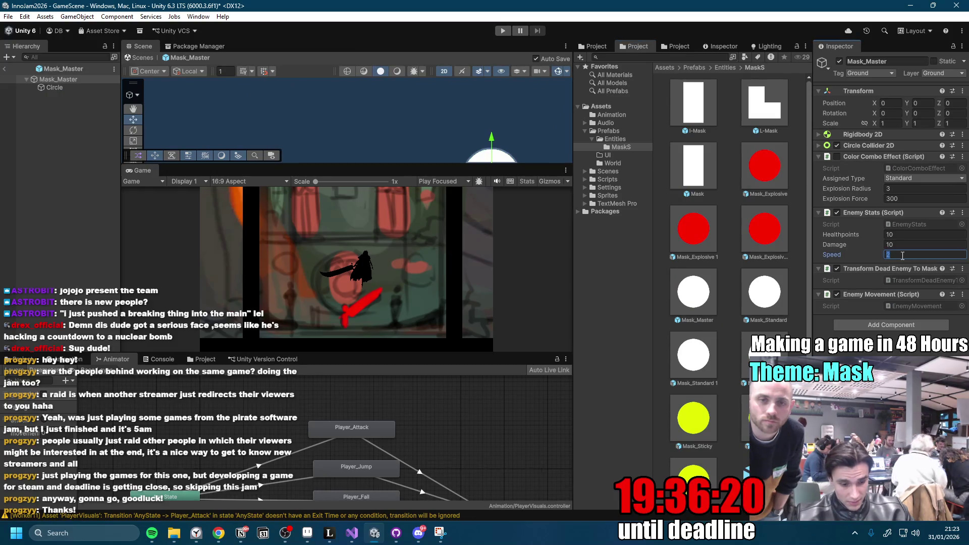
key("ctrl+p")
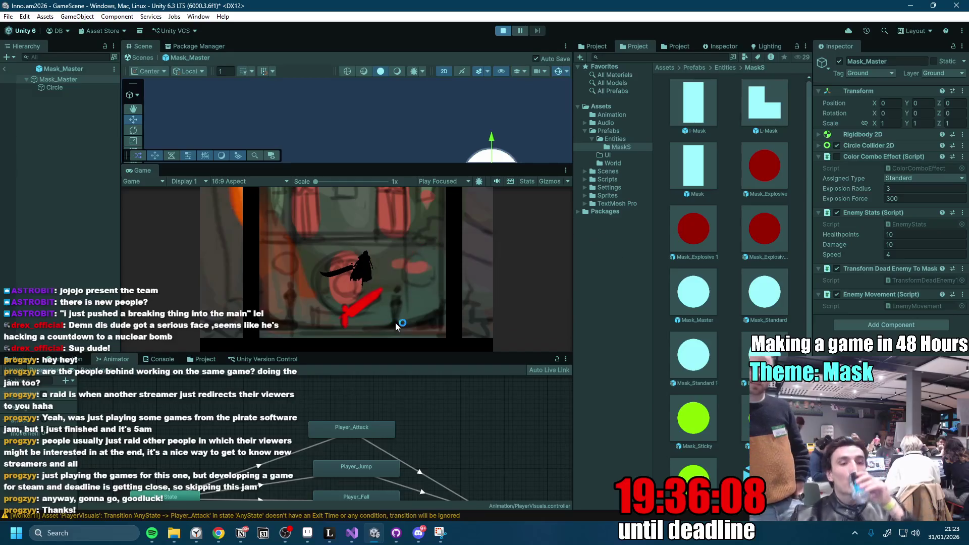
double_click(144, 173)
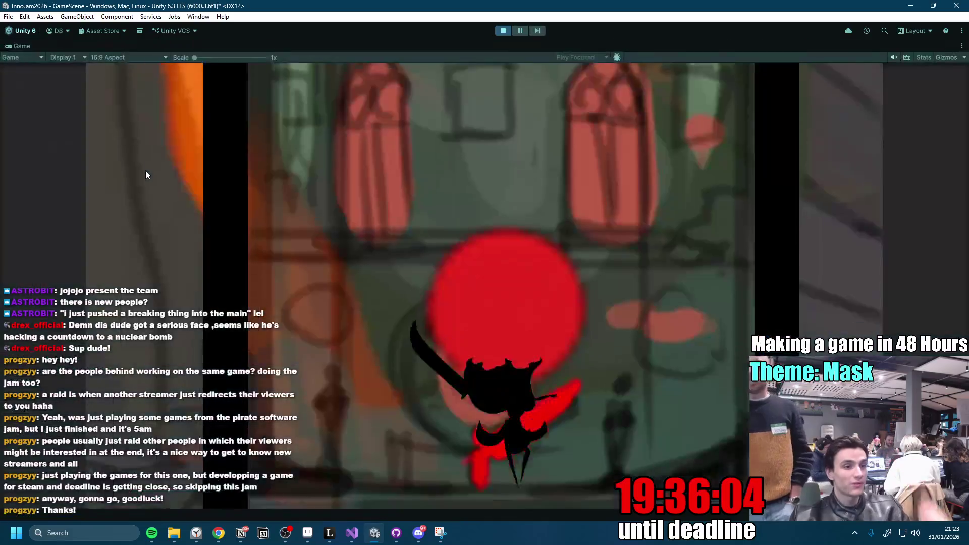